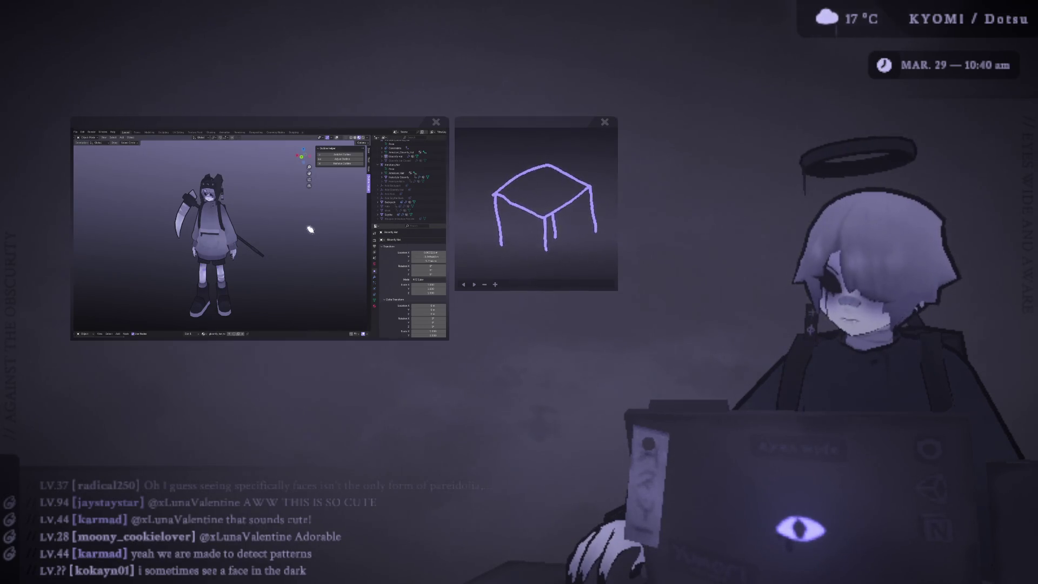
Nudge the seal and potato photo window up-left over the Blender capture.
{"action": "mouse_move", "coordinate": [400, 126]}
{"action": "left_mouse_down"}
{"action": "mouse_move", "coordinate": [306, 96]}
{"action": "mouse_move", "coordinate": [313, 104]}
{"action": "mouse_move", "coordinate": [266, 59]}
{"action": "left_mouse_up"}
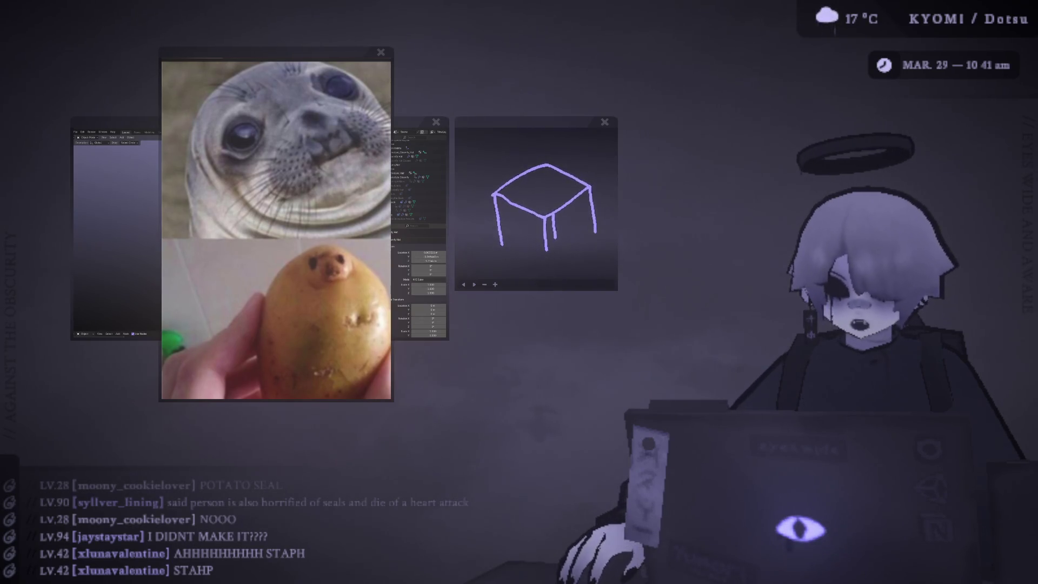
Slide the seal and potato window right, uncovering the 3D character.
{"action": "mouse_move", "coordinate": [325, 53]}
{"action": "left_mouse_down"}
{"action": "mouse_move", "coordinate": [539, 59]}
{"action": "mouse_move", "coordinate": [394, 39]}
{"action": "mouse_move", "coordinate": [380, 47]}
{"action": "mouse_move", "coordinate": [391, 76]}
{"action": "mouse_move", "coordinate": [359, 76]}
{"action": "mouse_move", "coordinate": [371, 72]}
{"action": "left_mouse_up"}
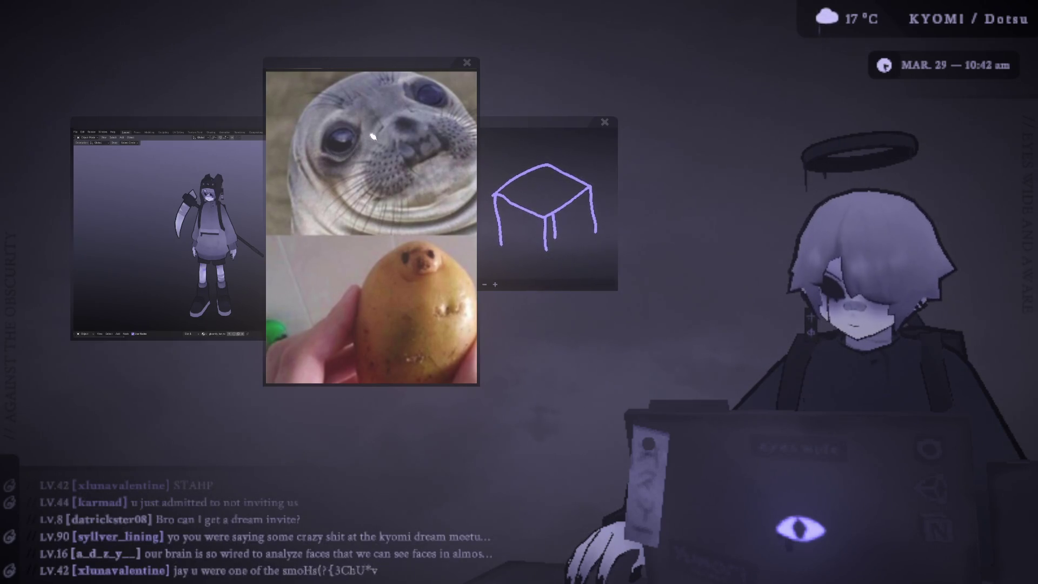
{"action": "mouse_move", "coordinate": [421, 68]}
{"action": "left_mouse_down"}
{"action": "mouse_move", "coordinate": [466, 139]}
{"action": "mouse_move", "coordinate": [524, 144]}
{"action": "mouse_move", "coordinate": [466, 77]}
{"action": "mouse_move", "coordinate": [406, 75]}
{"action": "left_mouse_up"}
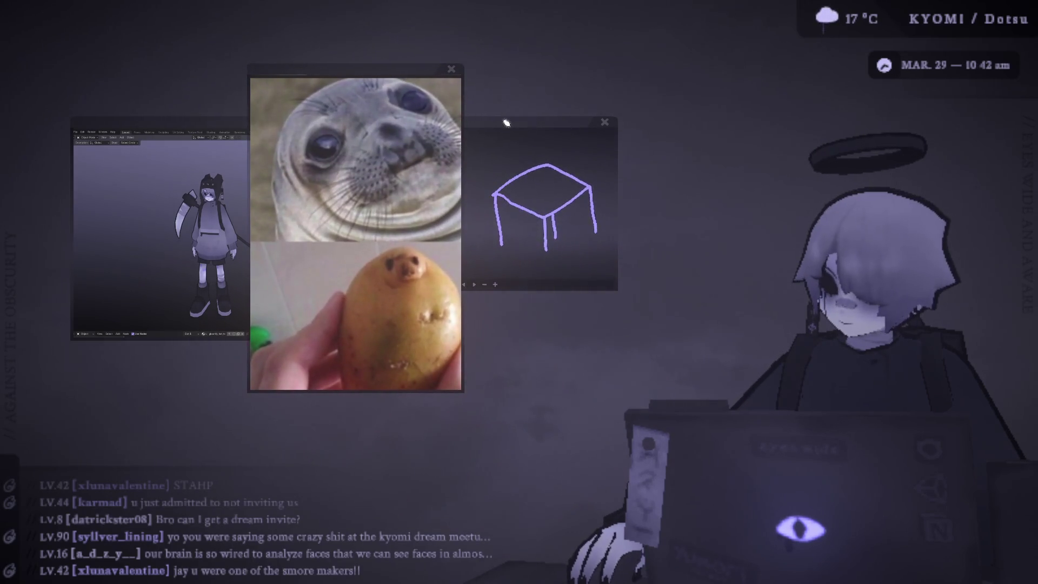
Lower the table sketch, then shrink the seal and potato window and park it top right.
{"action": "left_click_drag", "start_coordinate": [505, 121], "coordinate": [495, 208]}
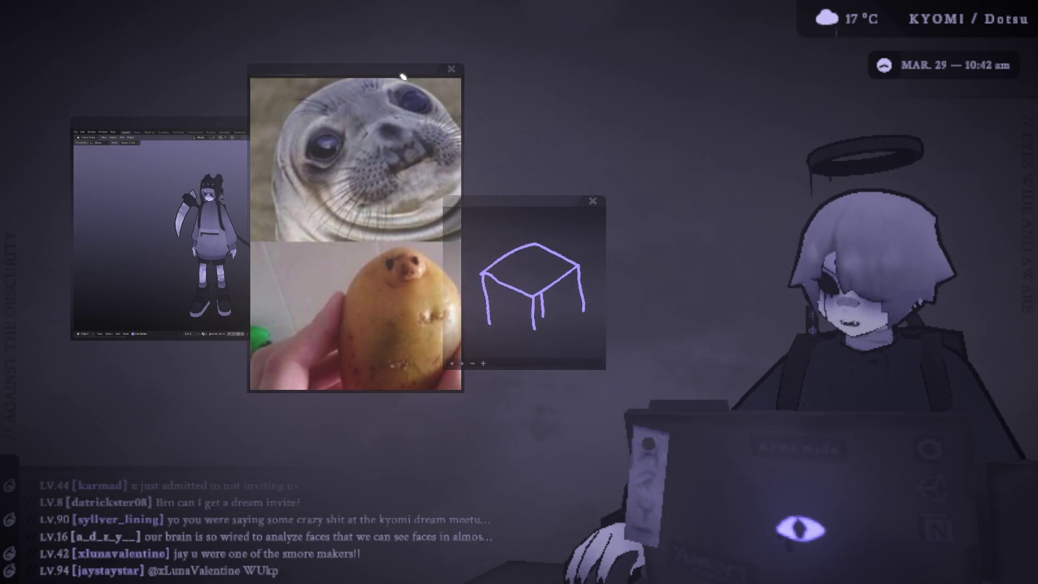
{"action": "left_click_drag", "start_coordinate": [407, 73], "coordinate": [435, 87]}
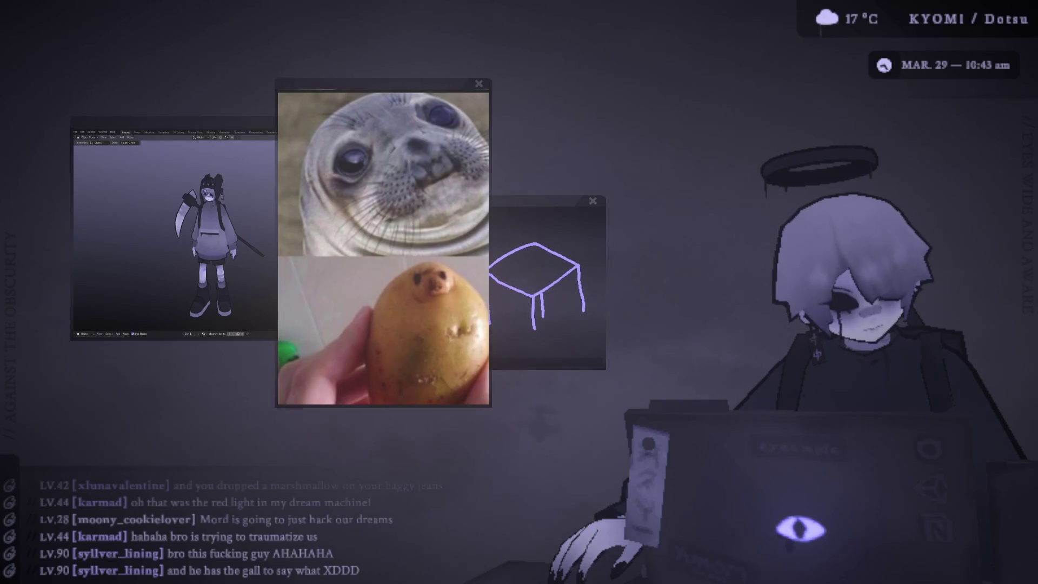
{"action": "scroll", "coordinate": [431, 82], "scroll_direction": "down", "scroll_amount": 2}
{"action": "left_click_drag", "start_coordinate": [431, 82], "coordinate": [682, 81]}
{"action": "mouse_move", "coordinate": [714, 76]}
{"action": "left_mouse_down"}
{"action": "mouse_move", "coordinate": [661, 72]}
{"action": "mouse_move", "coordinate": [565, 122]}
{"action": "mouse_move", "coordinate": [670, 89]}
{"action": "mouse_move", "coordinate": [681, 62]}
{"action": "left_mouse_up"}
{"action": "scroll", "coordinate": [674, 70], "scroll_direction": "down", "scroll_amount": 1}
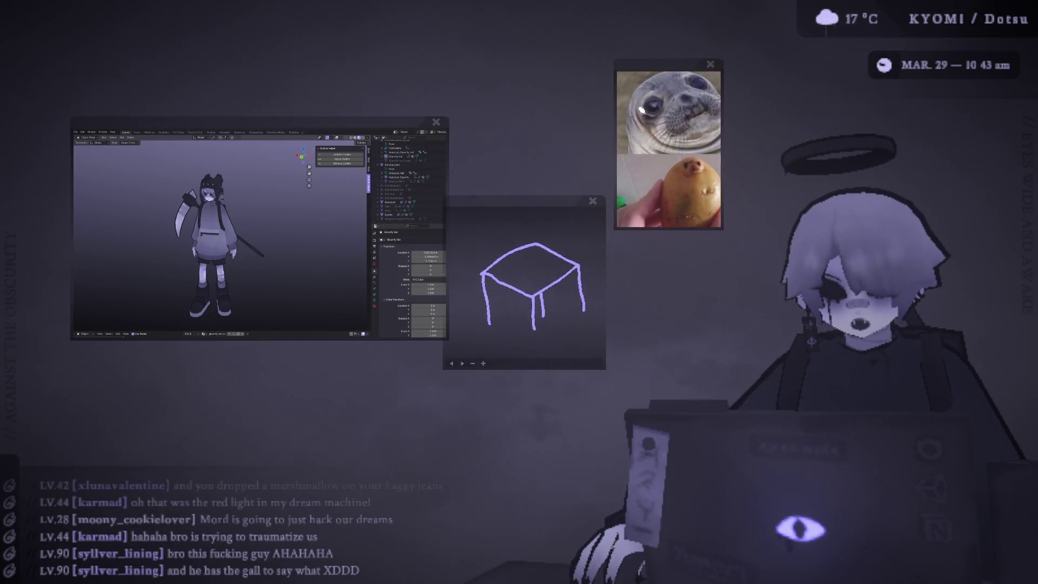
Shift the table sketch window slightly right and well down, below the photos.
{"action": "left_click_drag", "start_coordinate": [540, 204], "coordinate": [545, 204]}
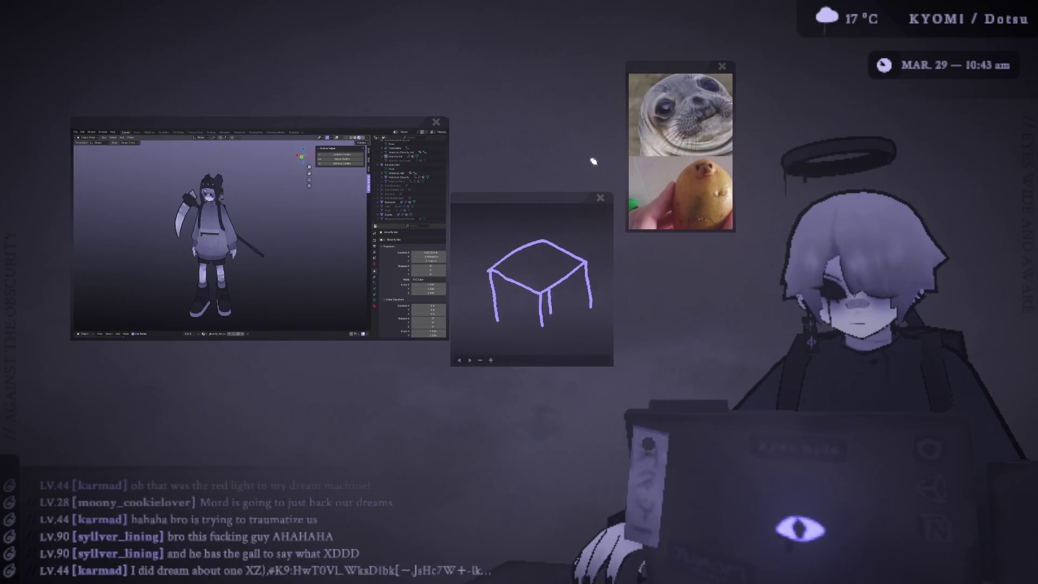
{"action": "left_click_drag", "start_coordinate": [566, 204], "coordinate": [566, 258]}
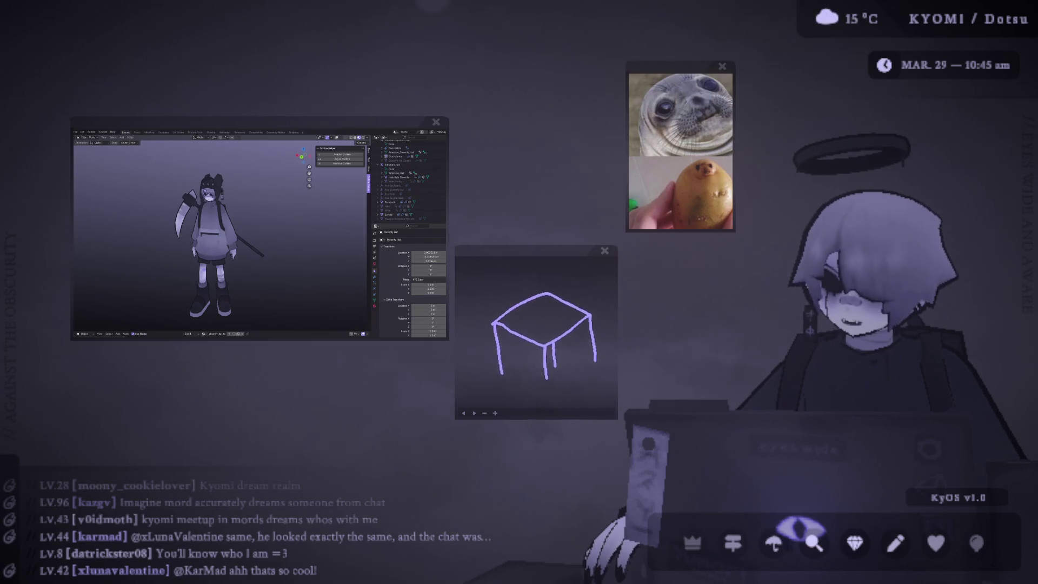
{"action": "left_click_drag", "start_coordinate": [346, 122], "coordinate": [301, 76]}
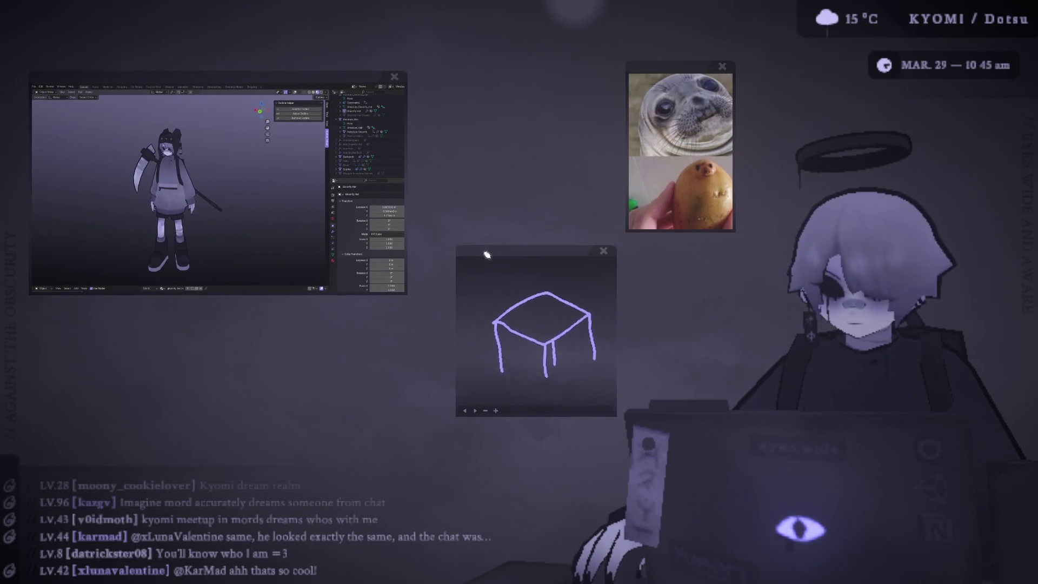
{"action": "left_click_drag", "start_coordinate": [486, 251], "coordinate": [455, 228]}
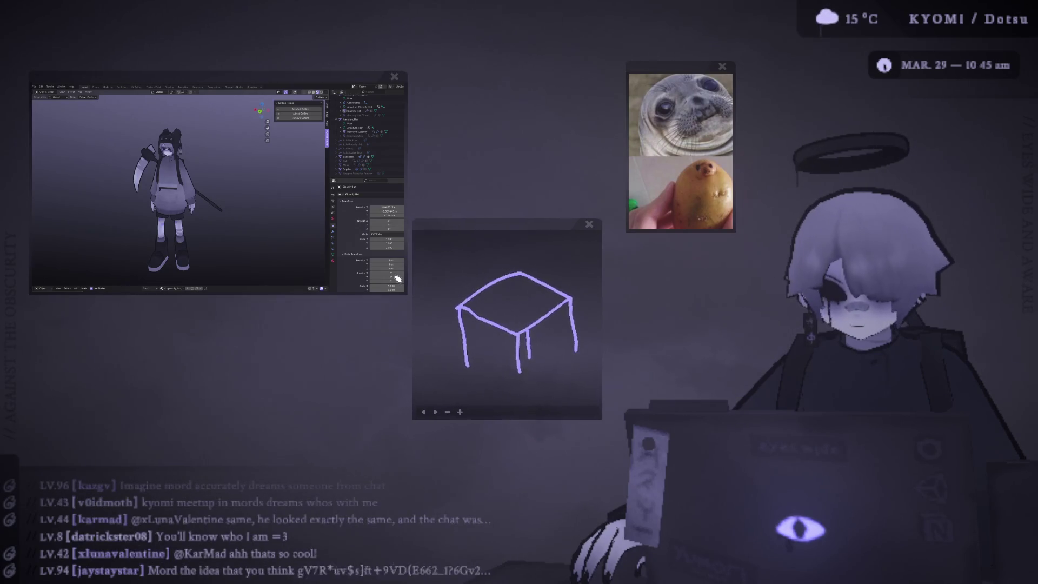
{"action": "mouse_move", "coordinate": [296, 83]}
{"action": "left_mouse_down"}
{"action": "mouse_move", "coordinate": [341, 88]}
{"action": "mouse_move", "coordinate": [369, 79]}
{"action": "mouse_move", "coordinate": [380, 65]}
{"action": "mouse_move", "coordinate": [372, 62]}
{"action": "left_mouse_up"}
{"action": "scroll", "coordinate": [360, 94], "scroll_direction": "up", "scroll_amount": 3}
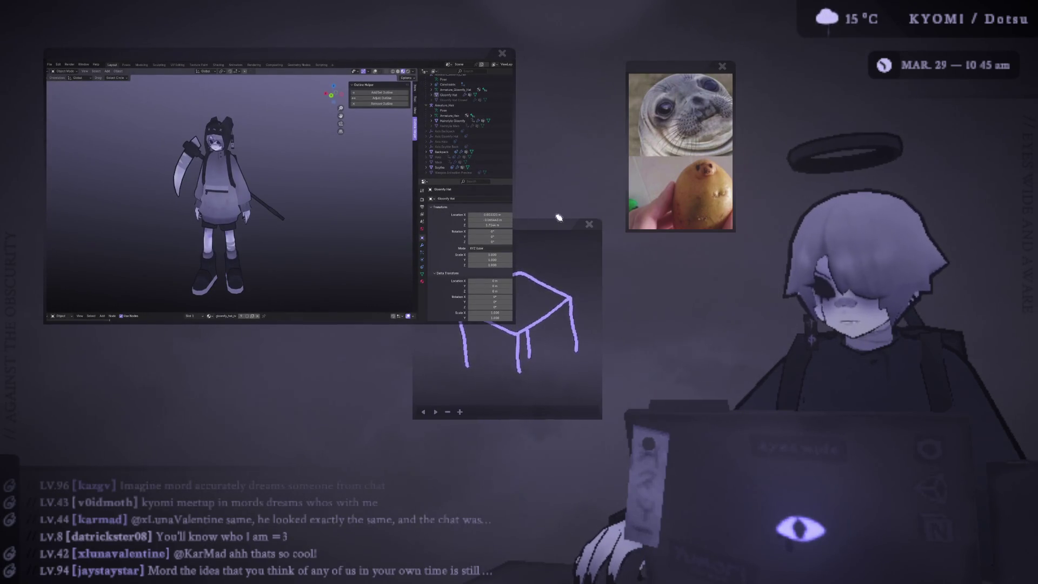
{"action": "scroll", "coordinate": [466, 56], "scroll_direction": "up", "scroll_amount": 2}
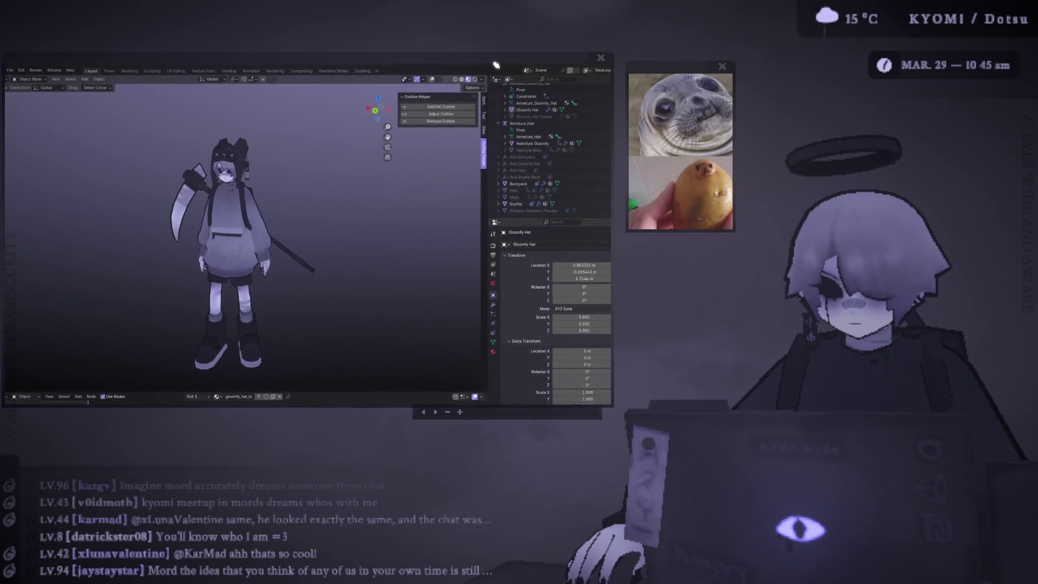
{"action": "mouse_move", "coordinate": [489, 69]}
{"action": "left_mouse_down"}
{"action": "mouse_move", "coordinate": [322, 71]}
{"action": "mouse_move", "coordinate": [438, 140]}
{"action": "mouse_move", "coordinate": [967, 111]}
{"action": "mouse_move", "coordinate": [583, 38]}
{"action": "mouse_move", "coordinate": [491, 48]}
{"action": "left_mouse_up"}
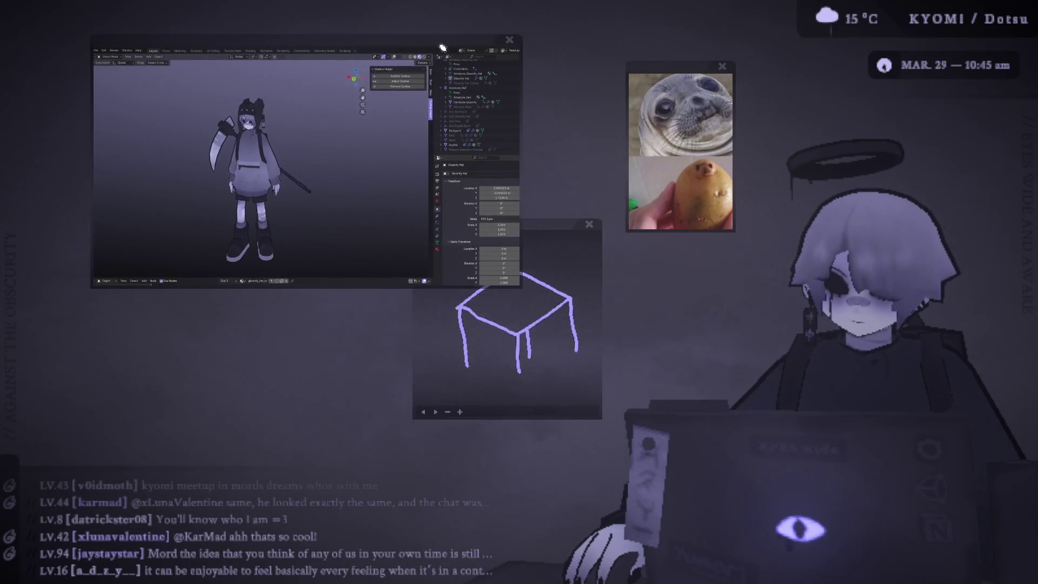
{"action": "left_click", "coordinate": [537, 226]}
{"action": "mouse_move", "coordinate": [539, 231]}
{"action": "left_mouse_down"}
{"action": "mouse_move", "coordinate": [493, 112]}
{"action": "mouse_move", "coordinate": [473, 112]}
{"action": "left_mouse_up"}
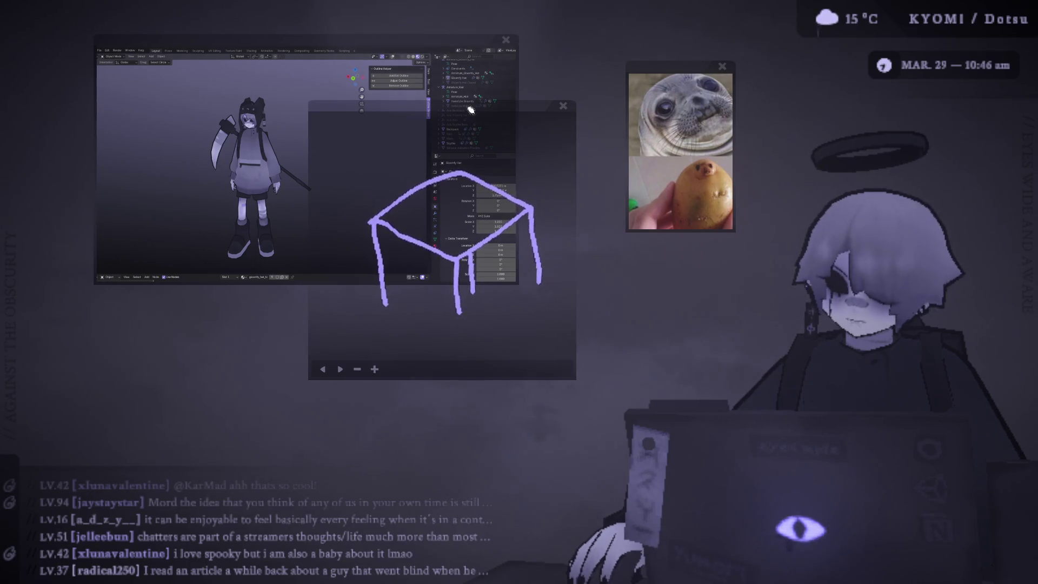
{"action": "left_click", "coordinate": [327, 44]}
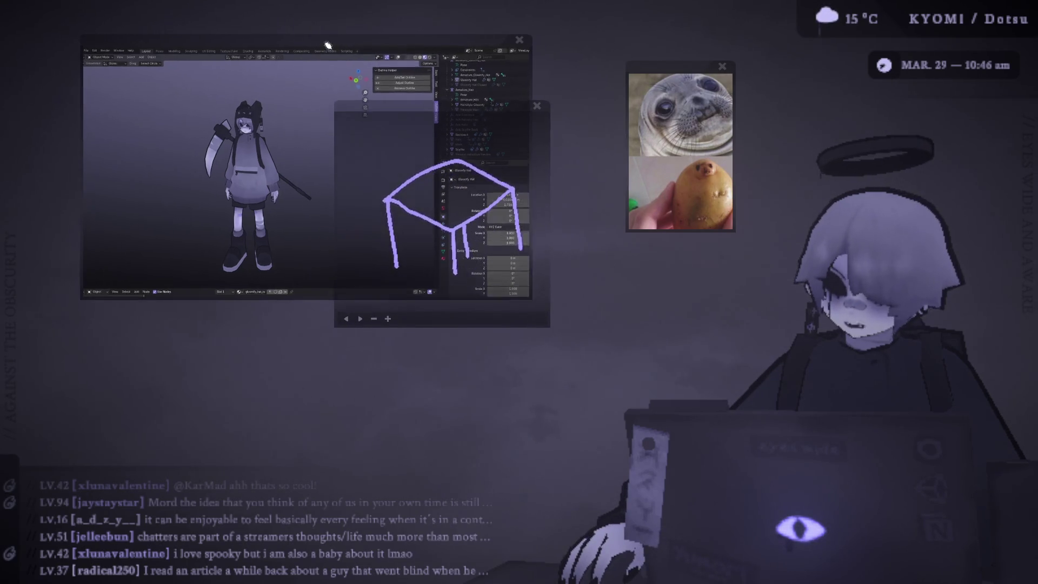
Drag the table sketch over Blender's viewport and resize it by scrolling.
{"action": "mouse_move", "coordinate": [414, 108]}
{"action": "left_mouse_down"}
{"action": "mouse_move", "coordinate": [360, 141]}
{"action": "mouse_move", "coordinate": [382, 147]}
{"action": "mouse_move", "coordinate": [361, 154]}
{"action": "left_mouse_up"}
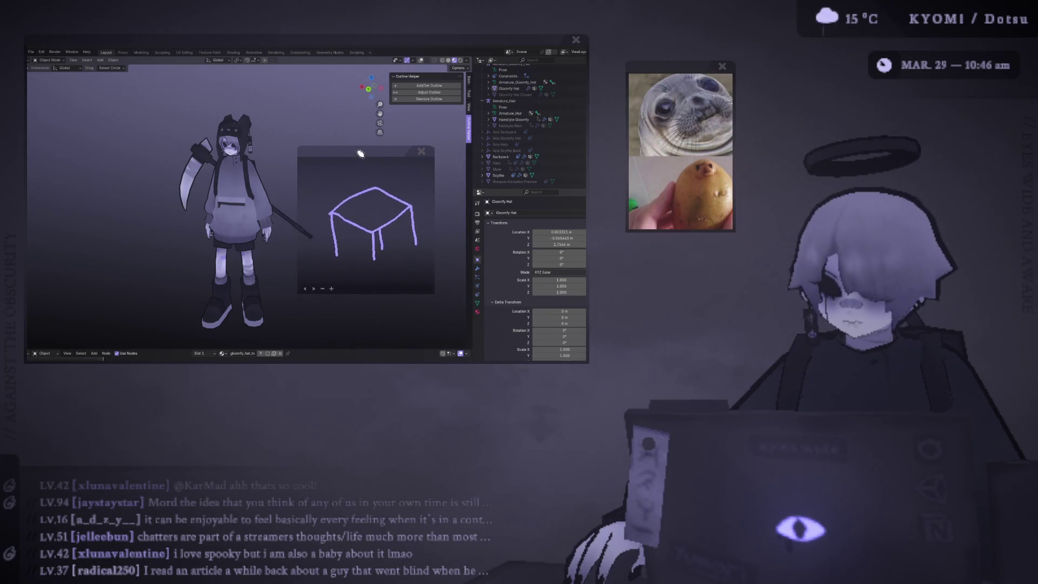
{"action": "scroll", "coordinate": [360, 153], "scroll_direction": "up", "scroll_amount": 3}
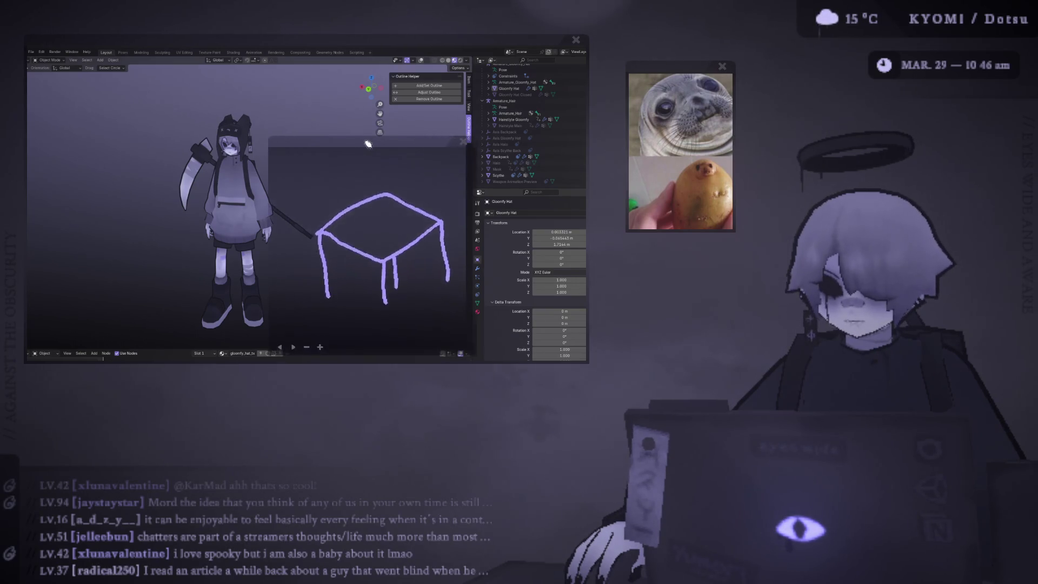
{"action": "scroll", "coordinate": [368, 144], "scroll_direction": "down", "scroll_amount": 1}
{"action": "mouse_move", "coordinate": [367, 144]}
{"action": "left_mouse_down"}
{"action": "mouse_move", "coordinate": [383, 187]}
{"action": "mouse_move", "coordinate": [366, 134]}
{"action": "mouse_move", "coordinate": [317, 102]}
{"action": "mouse_move", "coordinate": [84, 118]}
{"action": "left_mouse_up"}
{"action": "scroll", "coordinate": [376, 159], "scroll_direction": "down", "scroll_amount": 2}
Resize the table sketch and settle it small over Blender's lower-right viewport.
{"action": "left_click_drag", "start_coordinate": [87, 118], "coordinate": [102, 86]}
{"action": "scroll", "coordinate": [102, 86], "scroll_direction": "up", "scroll_amount": 3}
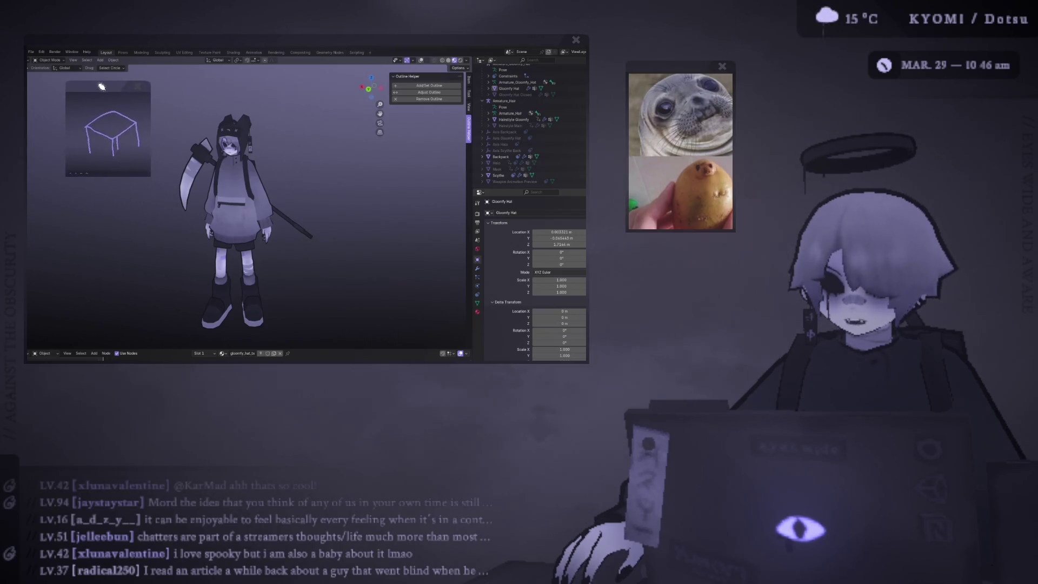
{"action": "scroll", "coordinate": [101, 84], "scroll_direction": "down", "scroll_amount": 3}
{"action": "mouse_move", "coordinate": [100, 84]}
{"action": "left_mouse_down"}
{"action": "mouse_move", "coordinate": [98, 93]}
{"action": "mouse_move", "coordinate": [385, 205]}
{"action": "left_mouse_up"}
{"action": "scroll", "coordinate": [386, 204], "scroll_direction": "up", "scroll_amount": 1}
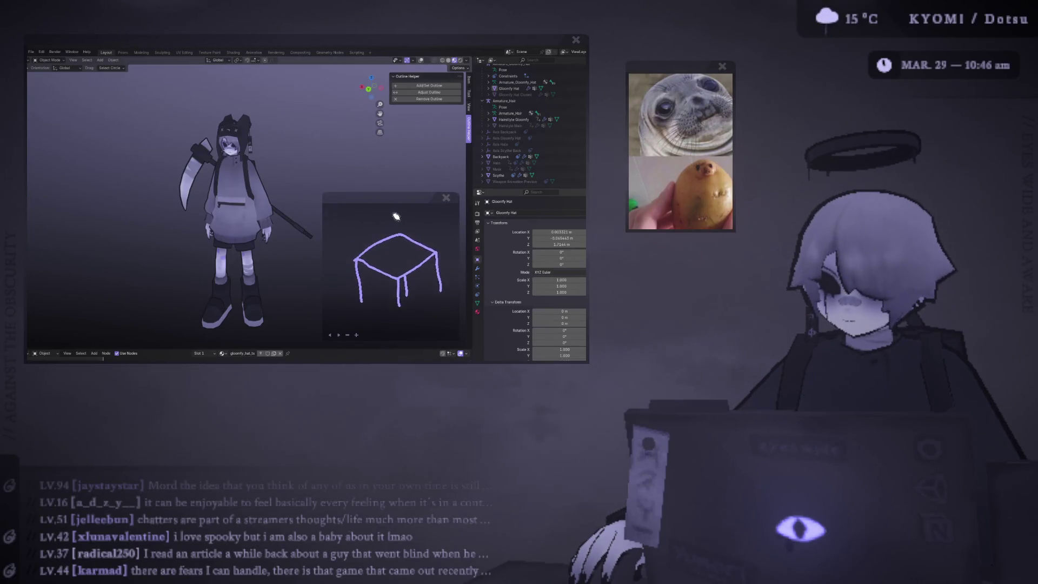
{"action": "scroll", "coordinate": [398, 201], "scroll_direction": "up", "scroll_amount": 4}
{"action": "scroll", "coordinate": [368, 111], "scroll_direction": "up", "scroll_amount": 1}
{"action": "mouse_move", "coordinate": [398, 201]}
{"action": "left_mouse_down"}
{"action": "mouse_move", "coordinate": [368, 111]}
{"action": "mouse_move", "coordinate": [348, 162]}
{"action": "mouse_move", "coordinate": [369, 175]}
{"action": "mouse_move", "coordinate": [371, 217]}
{"action": "mouse_move", "coordinate": [349, 253]}
{"action": "left_mouse_up"}
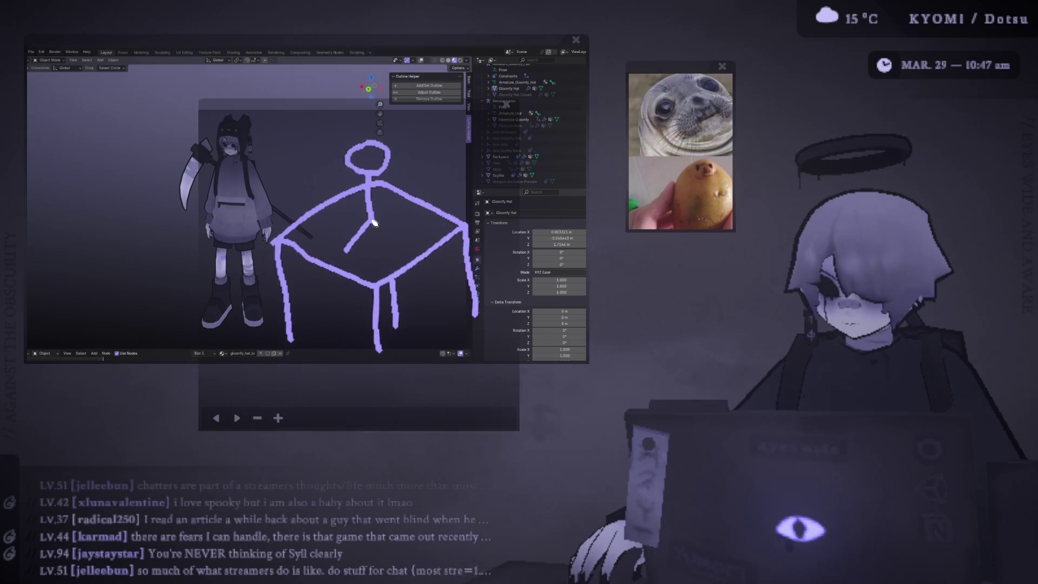
Draw the stick figure's second leg, then shrink the sketch over Blender's upper right.
{"action": "left_click_drag", "start_coordinate": [371, 218], "coordinate": [405, 252]}
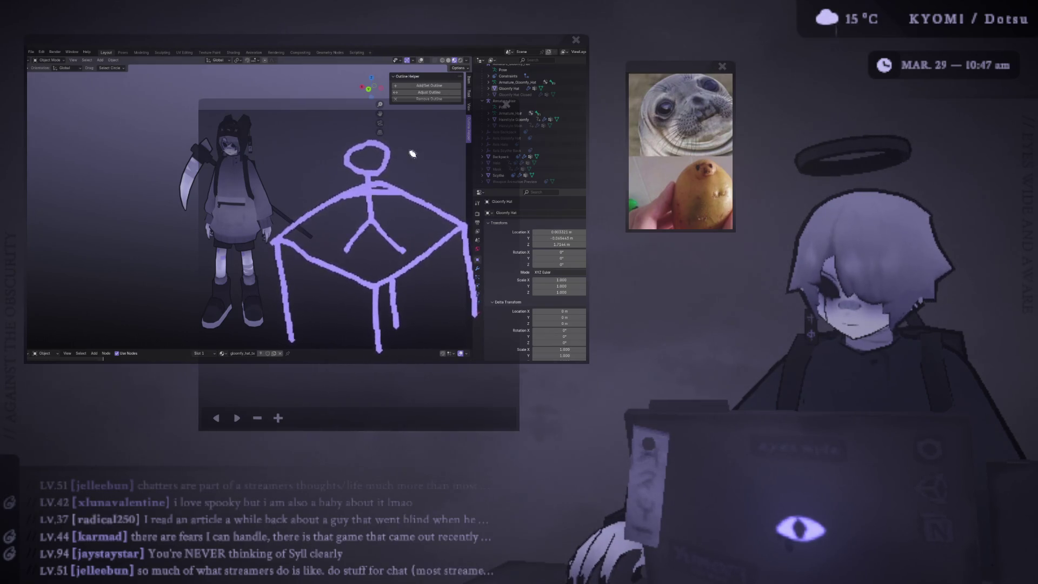
{"action": "scroll", "coordinate": [369, 105], "scroll_direction": "down", "scroll_amount": 4}
{"action": "left_click_drag", "start_coordinate": [369, 108], "coordinate": [419, 117]}
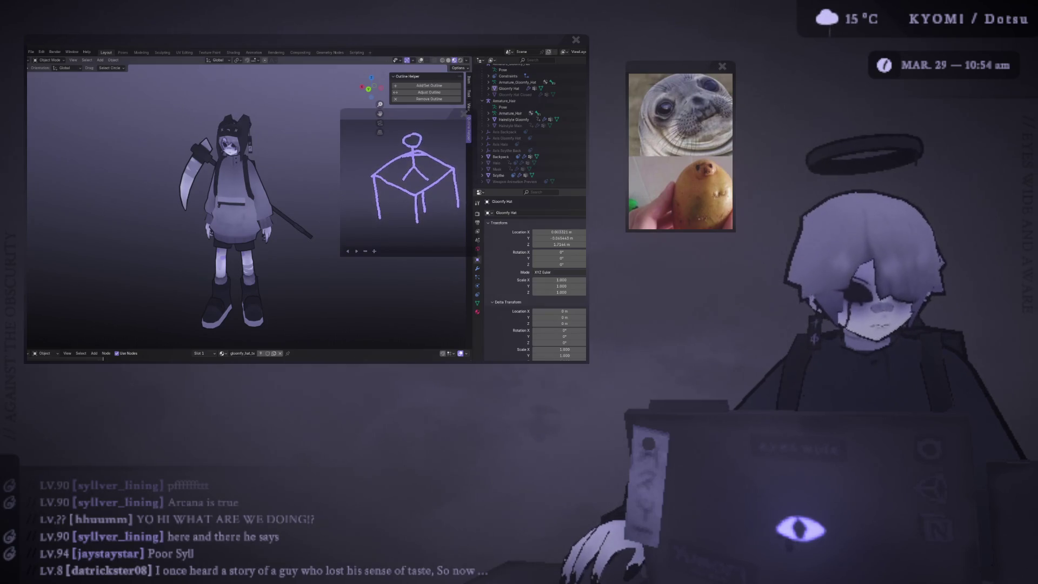
Move the stick-figure sketch left over the viewport and enlarge it slightly.
{"action": "mouse_move", "coordinate": [393, 115]}
{"action": "left_mouse_down"}
{"action": "mouse_move", "coordinate": [280, 115]}
{"action": "mouse_move", "coordinate": [277, 133]}
{"action": "left_mouse_up"}
{"action": "scroll", "coordinate": [351, 138], "scroll_direction": "up", "scroll_amount": 3}
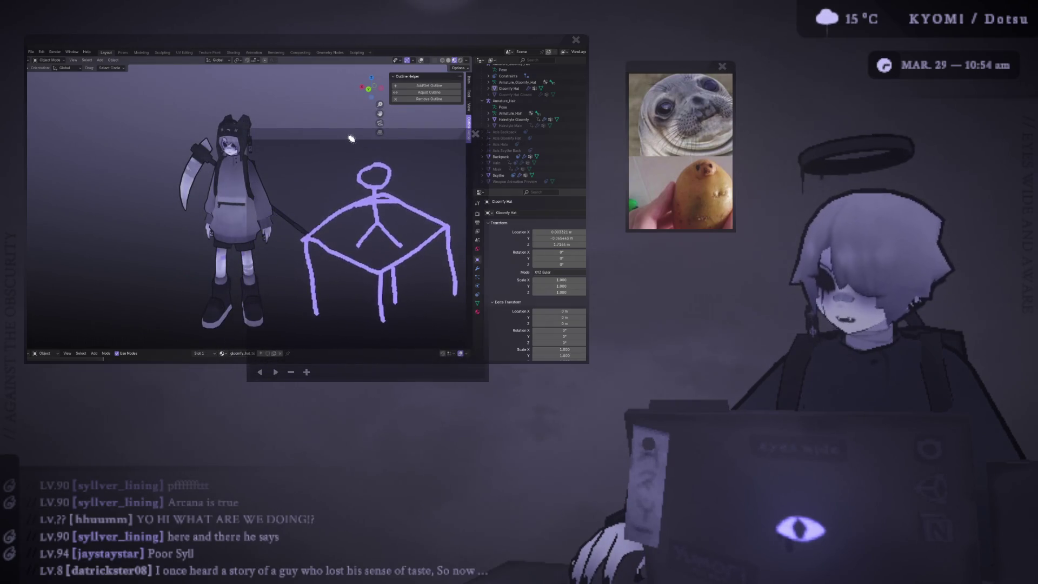
{"action": "scroll", "coordinate": [352, 138], "scroll_direction": "down", "scroll_amount": 3}
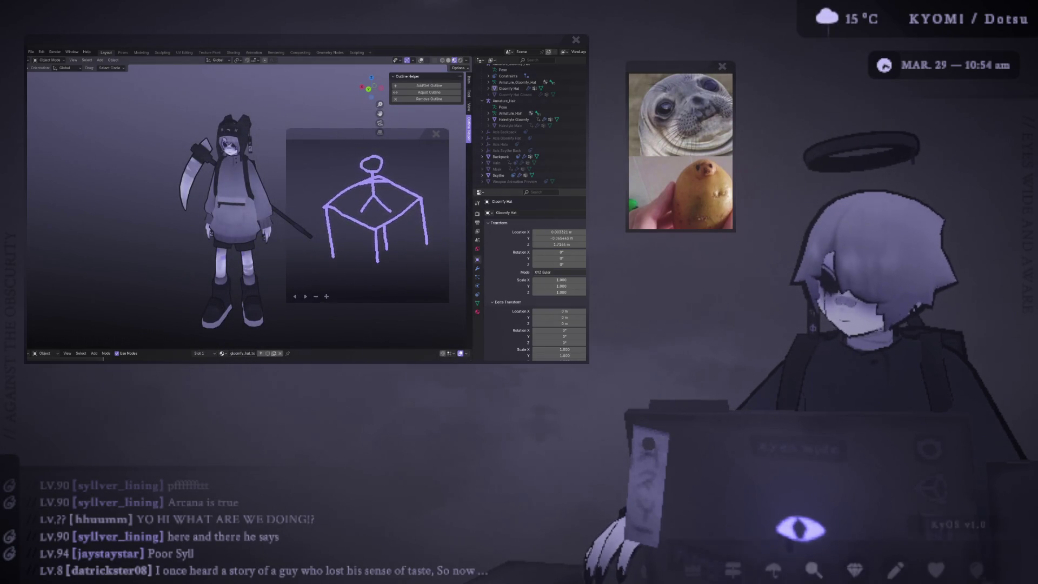
Open the KyOS dock's app launcher and collapse it again.
{"action": "mouse_move", "coordinate": [766, 555]}
{"action": "scroll", "coordinate": [766, 554], "scroll_direction": "down", "scroll_amount": 2}
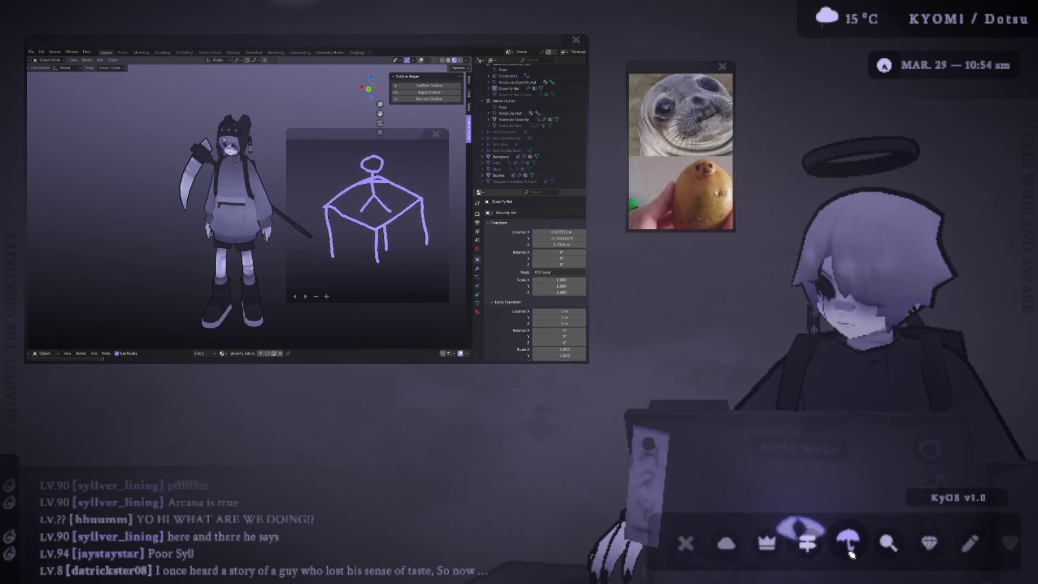
{"action": "left_click", "coordinate": [800, 530]}
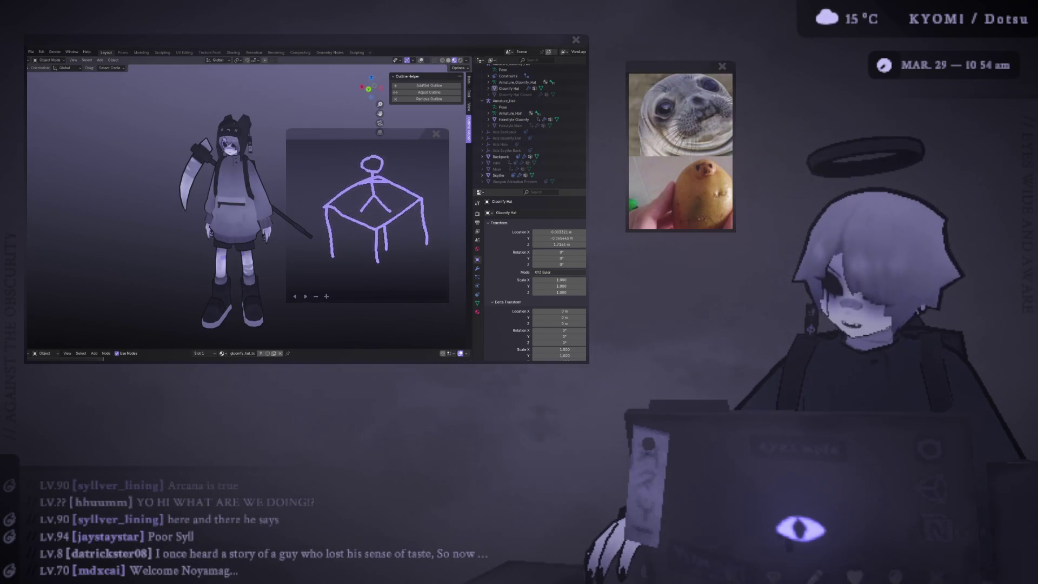
{"action": "mouse_move", "coordinate": [800, 533]}
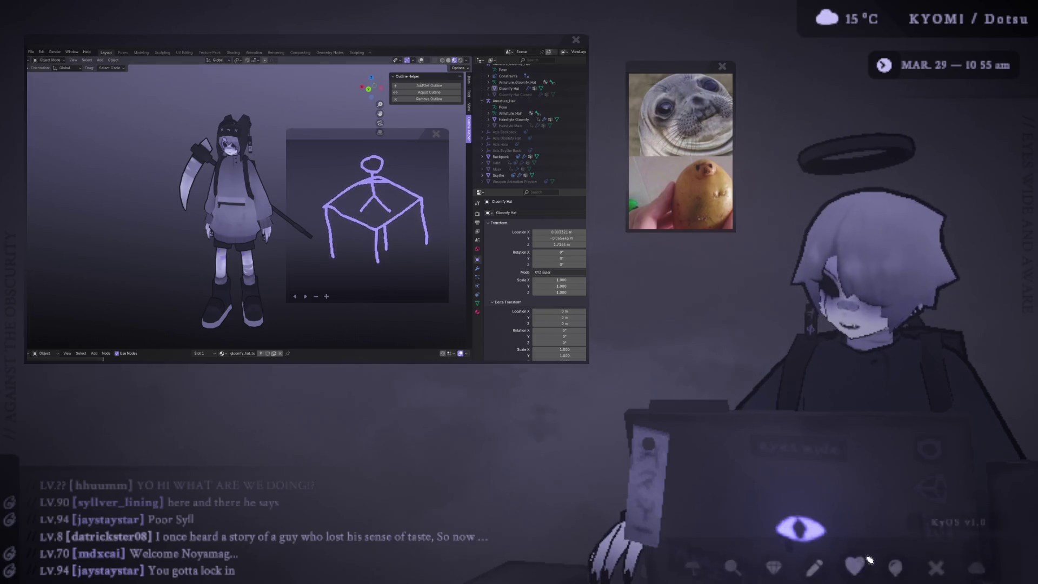
{"action": "mouse_move", "coordinate": [860, 556]}
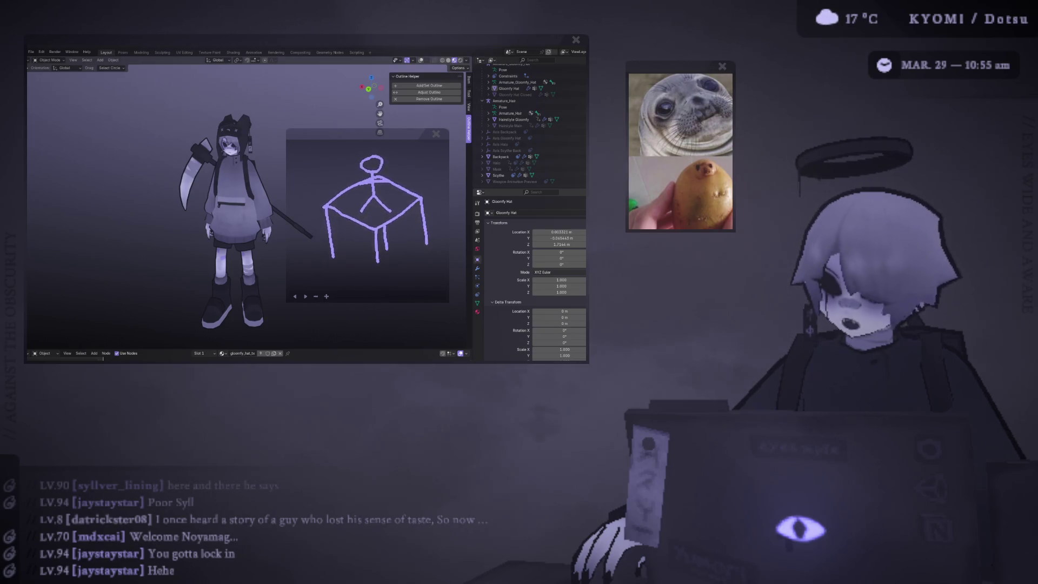
Lower the stick-figure sketch and bring up the Unity editor from the dock.
{"action": "mouse_move", "coordinate": [429, 153]}
{"action": "left_mouse_down"}
{"action": "mouse_move", "coordinate": [496, 202]}
{"action": "mouse_move", "coordinate": [631, 269]}
{"action": "mouse_move", "coordinate": [643, 292]}
{"action": "mouse_move", "coordinate": [549, 141]}
{"action": "mouse_move", "coordinate": [389, 117]}
{"action": "mouse_move", "coordinate": [400, 112]}
{"action": "mouse_move", "coordinate": [387, 131]}
{"action": "mouse_move", "coordinate": [426, 210]}
{"action": "left_mouse_up"}
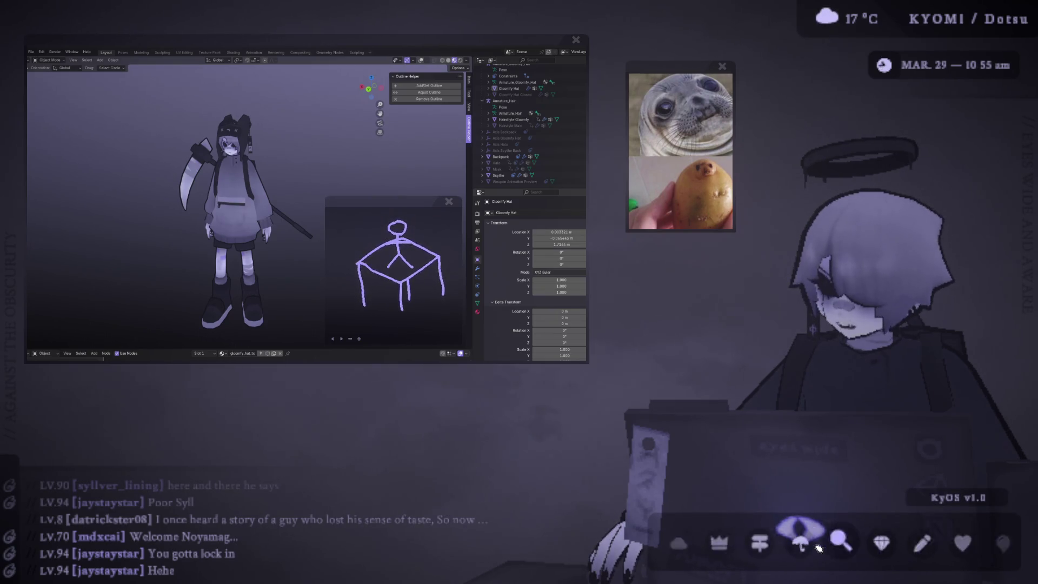
{"action": "left_click", "coordinate": [819, 548]}
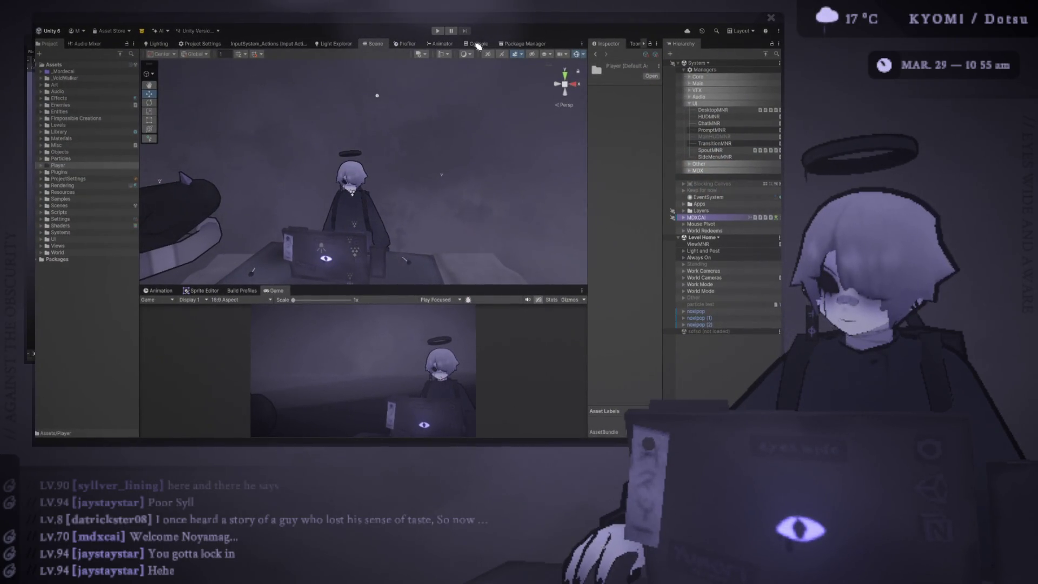
Collapse the UI group and then the Managers group in the Hierarchy.
{"action": "left_click", "coordinate": [689, 104]}
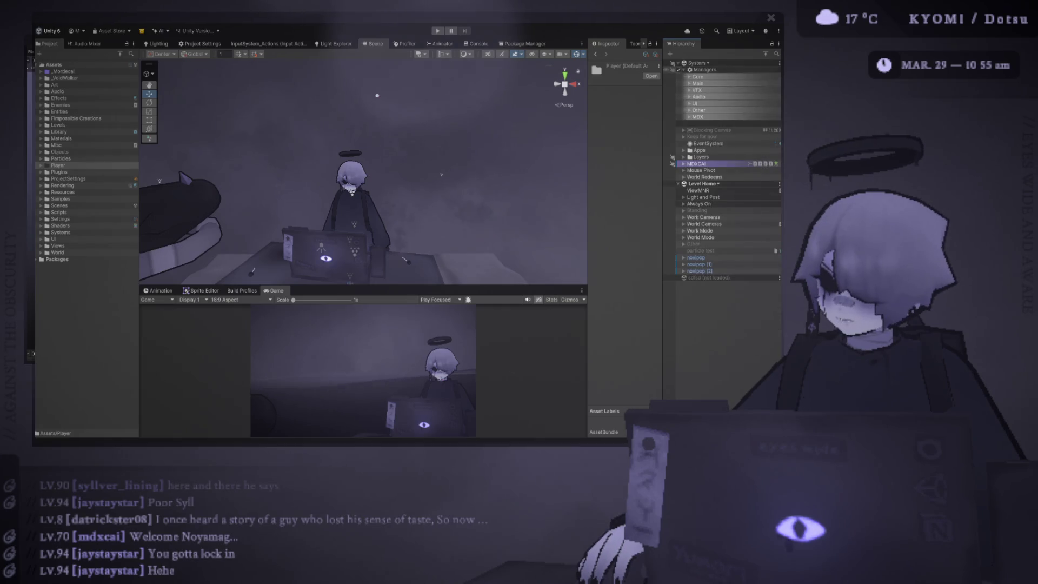
{"action": "left_click", "coordinate": [684, 70]}
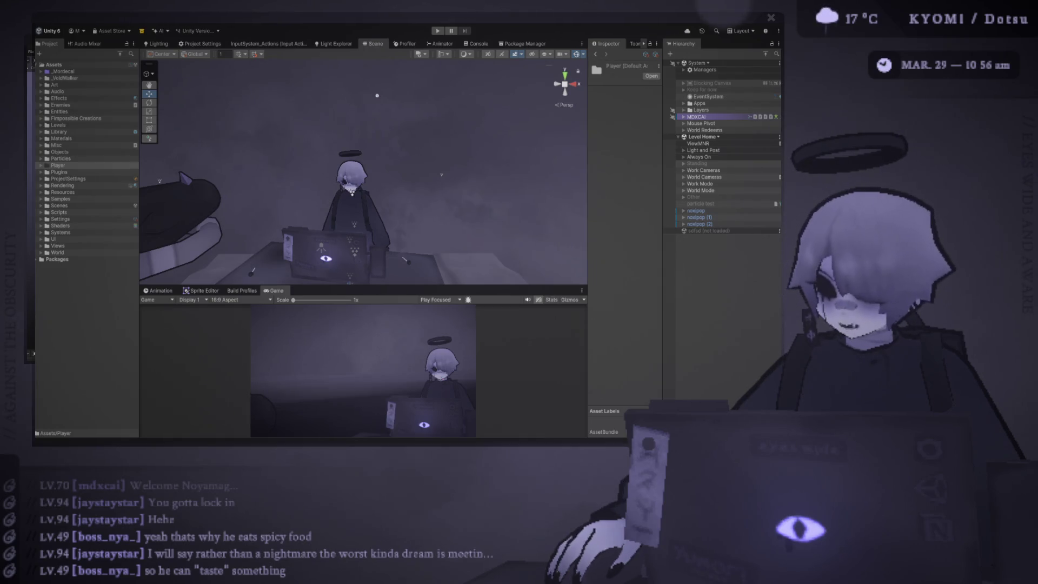
Enlarge the Game view below a shorter Scene view, and zoom the Scene view out.
{"action": "mouse_move", "coordinate": [363, 285]}
{"action": "left_mouse_down"}
{"action": "mouse_move", "coordinate": [363, 322]}
{"action": "mouse_move", "coordinate": [368, 292]}
{"action": "mouse_move", "coordinate": [357, 287]}
{"action": "left_mouse_up"}
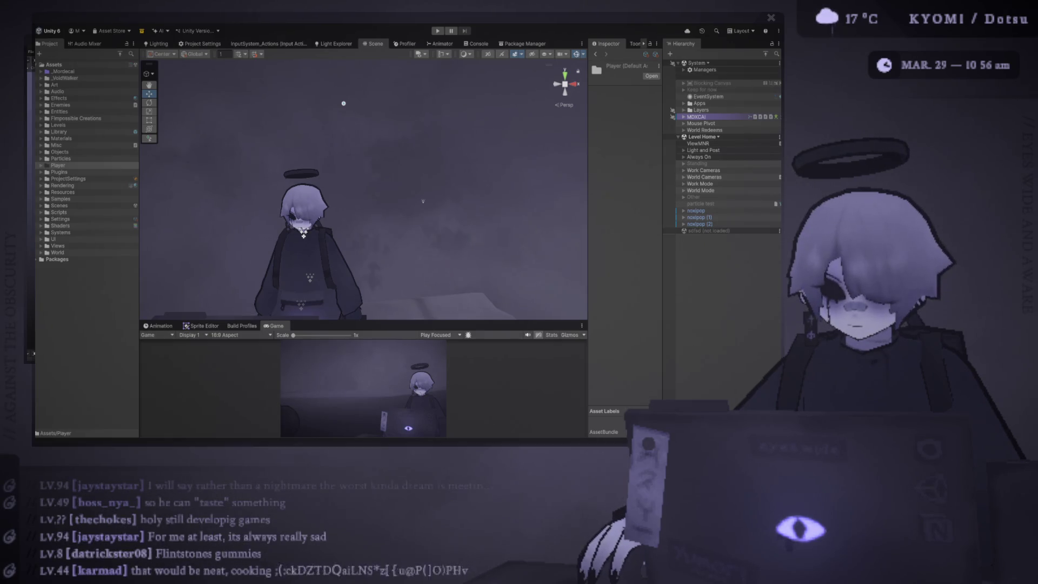
{"action": "left_click_drag", "start_coordinate": [378, 323], "coordinate": [379, 247]}
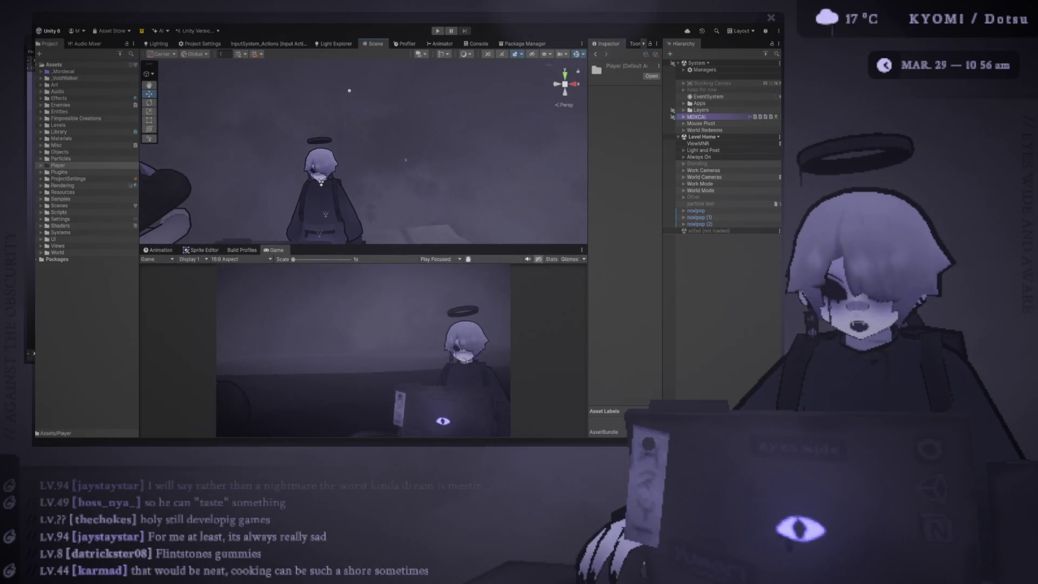
{"action": "scroll", "coordinate": [363, 151], "scroll_direction": "down", "scroll_amount": 5}
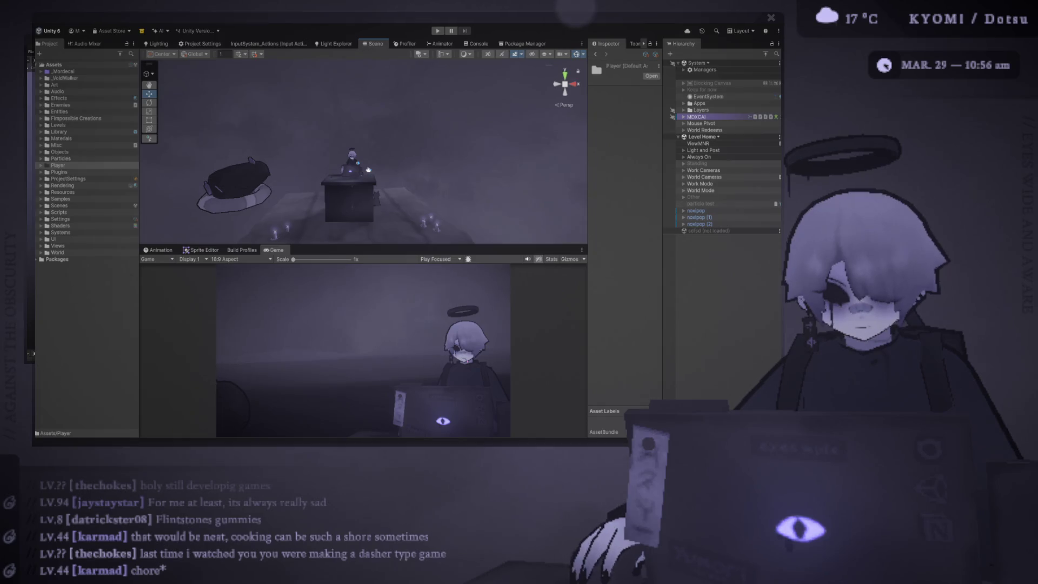
Enlarge and zoom the Scene view onto the desk, expand Managers, and widen the Project panel.
{"action": "left_click_drag", "start_coordinate": [363, 246], "coordinate": [363, 274]}
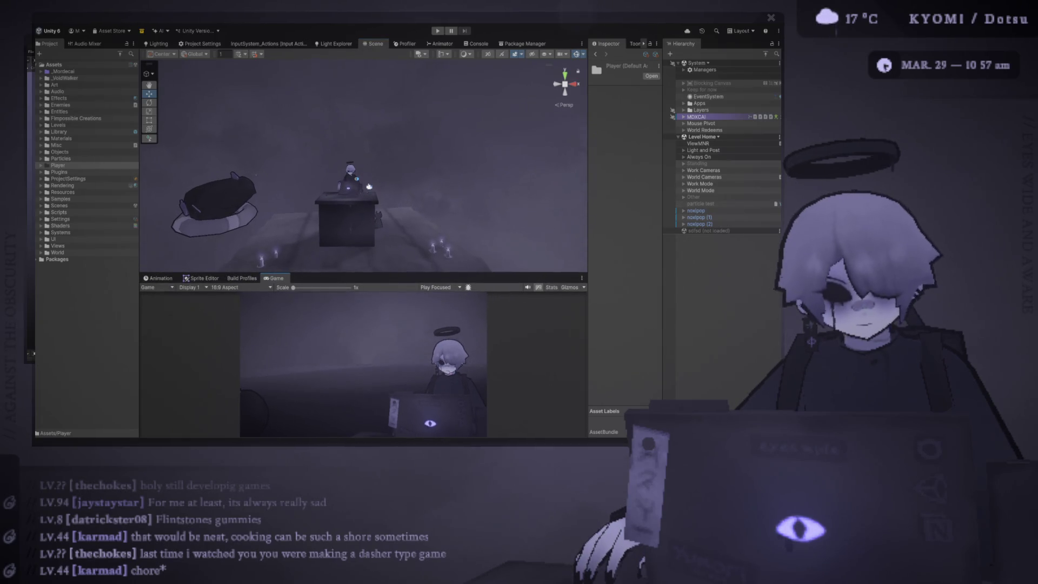
{"action": "scroll", "coordinate": [369, 186], "scroll_direction": "up", "scroll_amount": 5}
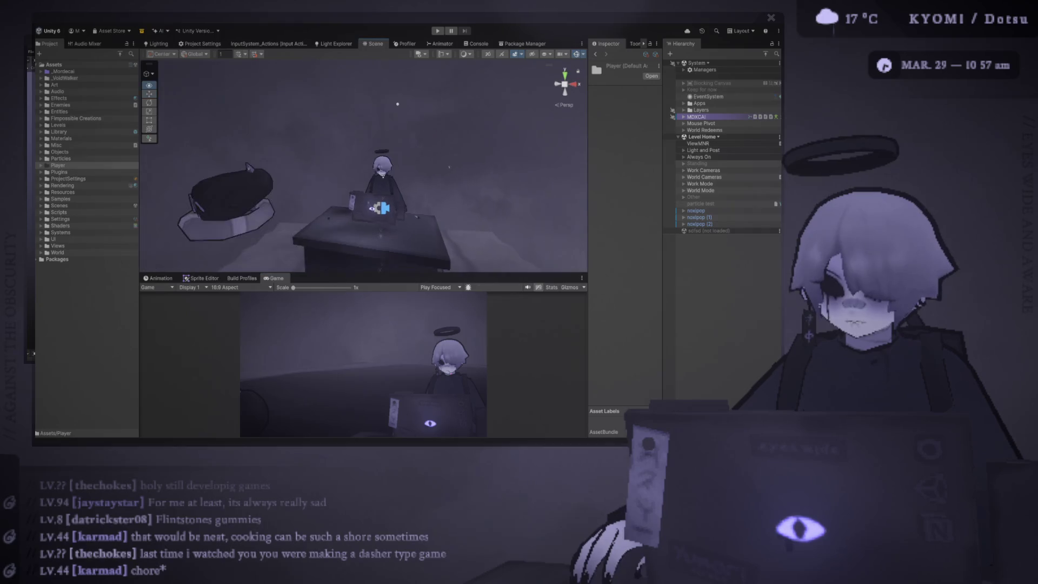
{"action": "left_click", "coordinate": [684, 69]}
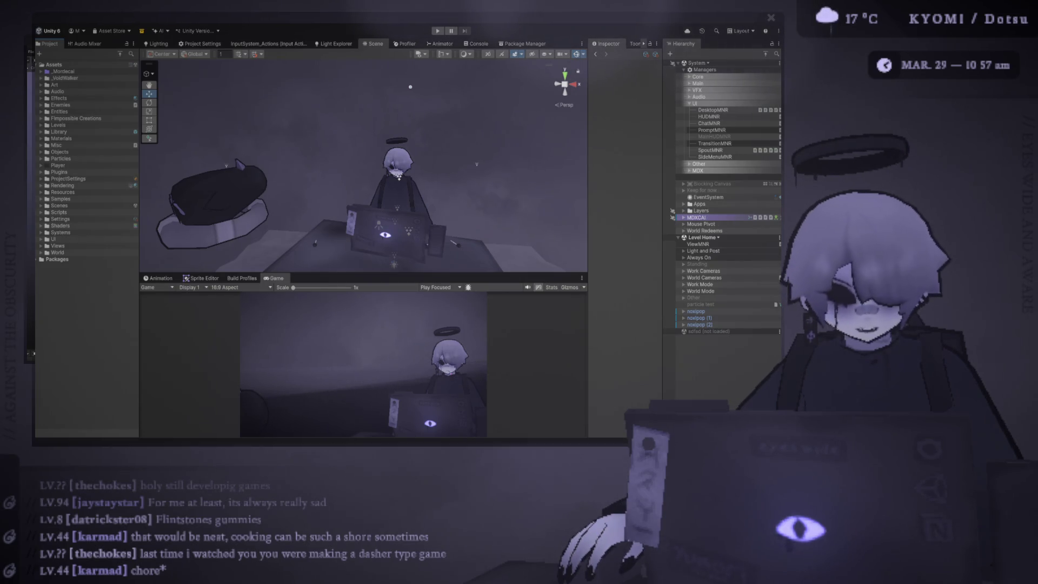
{"action": "left_click_drag", "start_coordinate": [139, 260], "coordinate": [157, 259]}
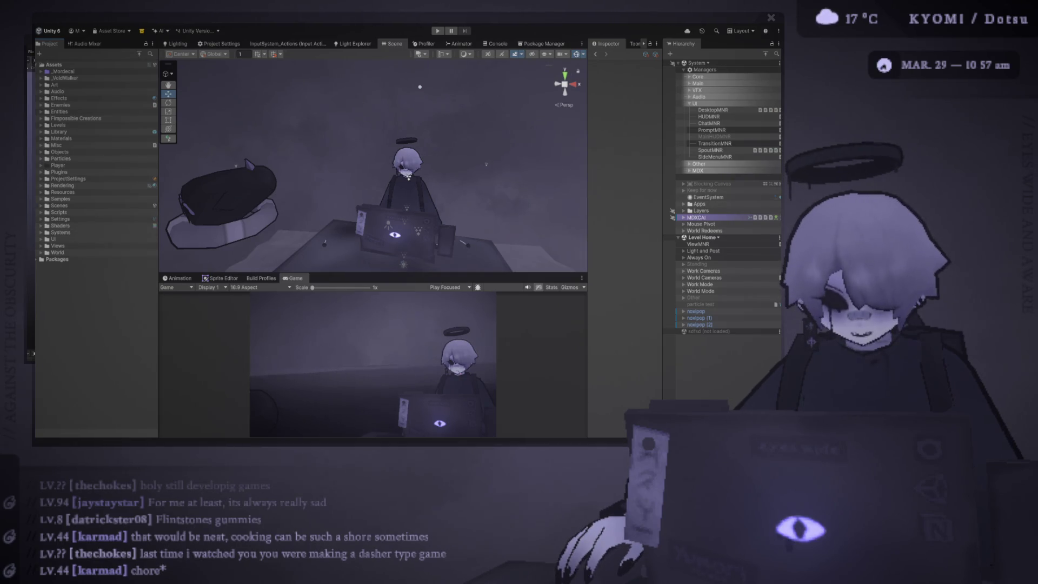
Create a new folder named Redeems inside Assets/Systems.
{"action": "left_click", "coordinate": [41, 232]}
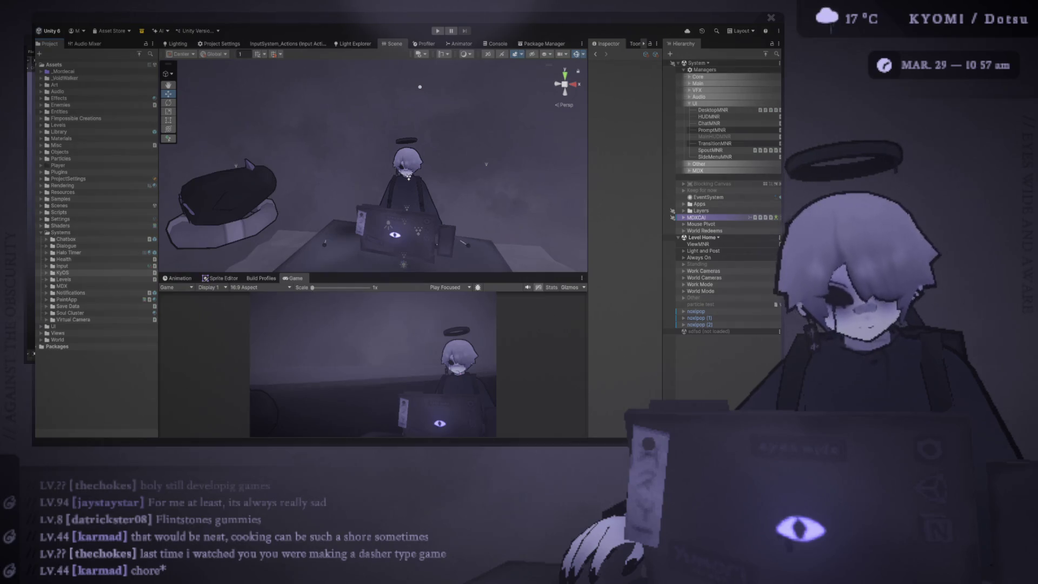
{"action": "left_click", "coordinate": [60, 232]}
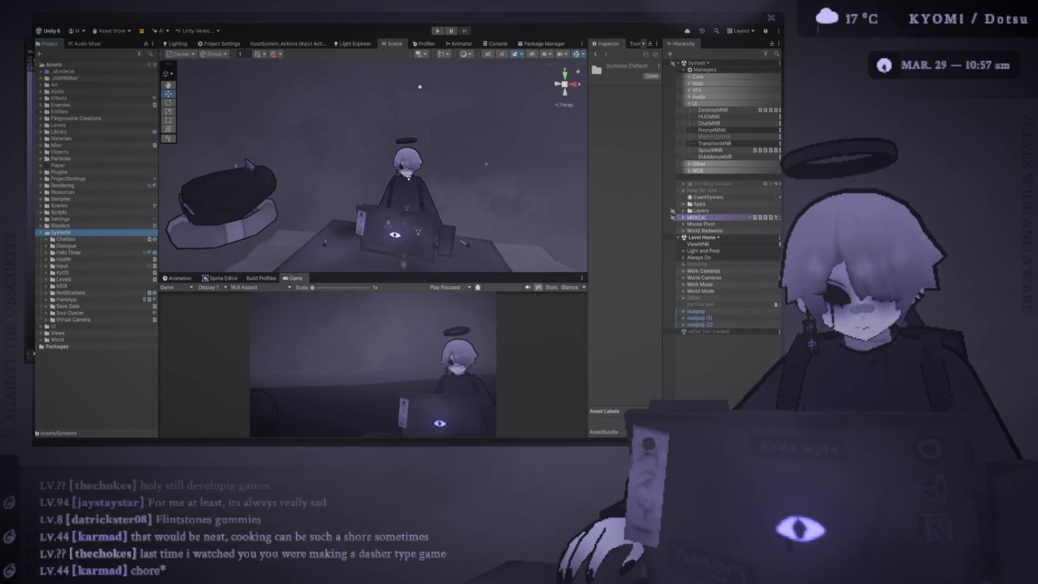
{"action": "key", "text": "ctrl+shift+n"}
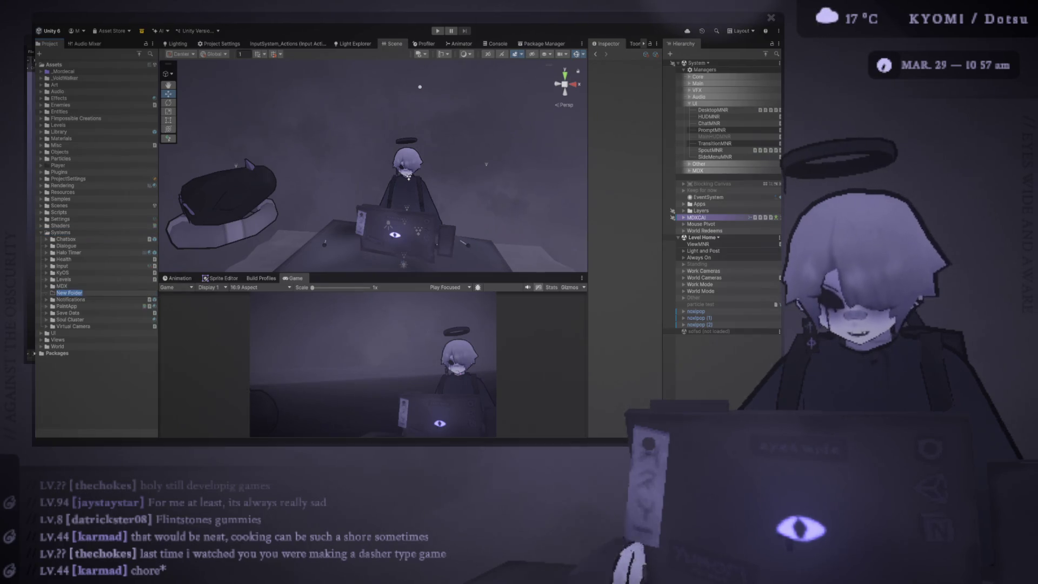
{"action": "type", "text": "Redeems"}
{"action": "key", "text": "Return"}
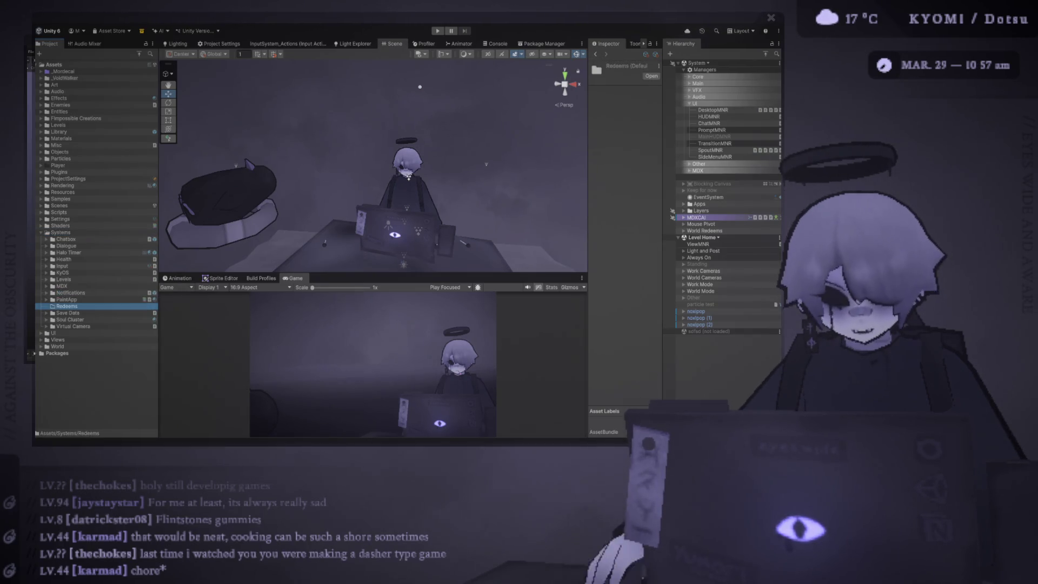
Rename the new folder to Twitch.
{"action": "key", "text": "F2"}
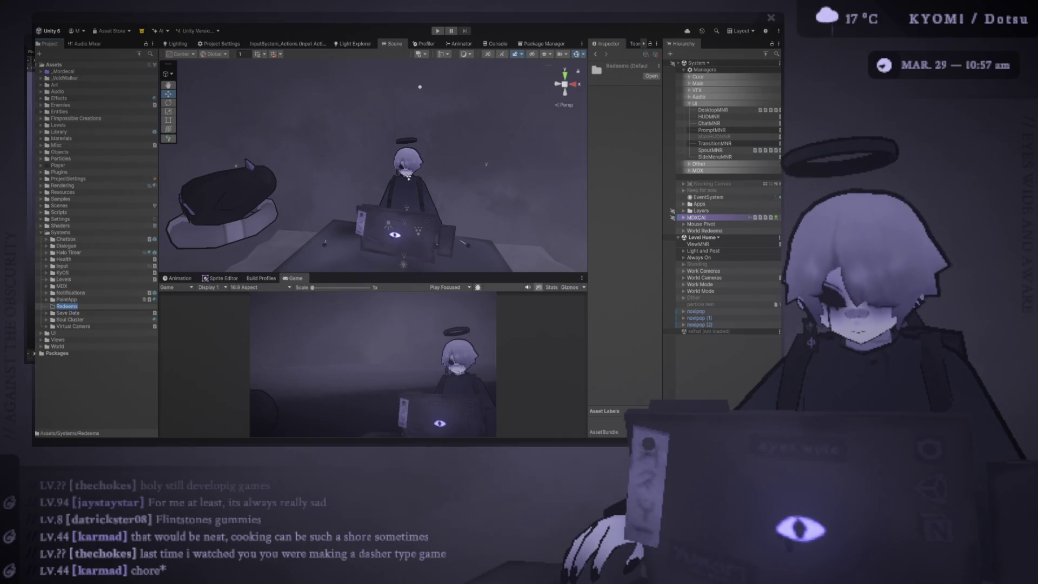
{"action": "type", "text": "Twitch"}
{"action": "key", "text": "Return"}
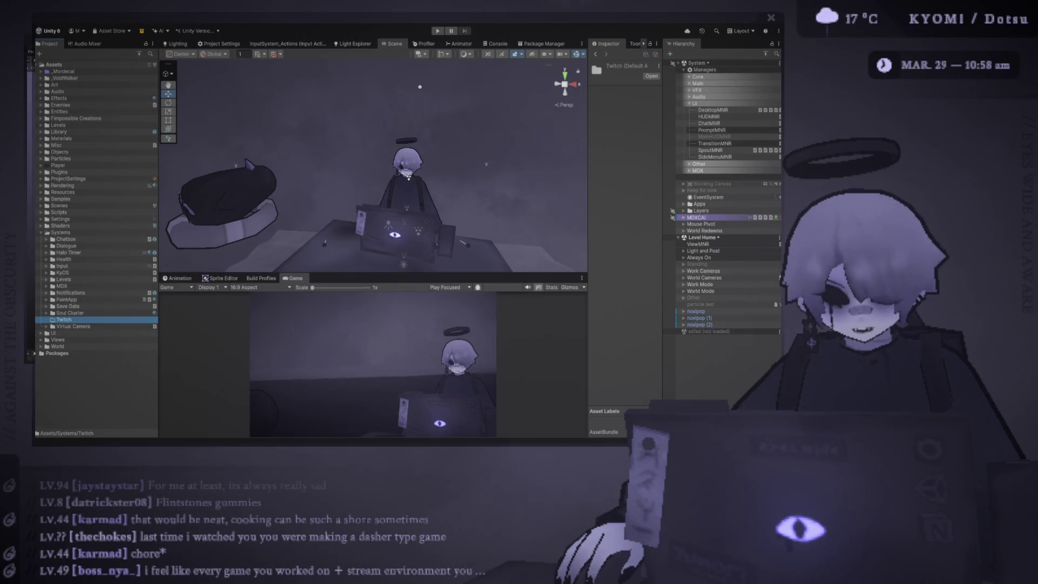
Add a subfolder named Bits inside the Twitch folder.
{"action": "key", "text": "ctrl+shift+n"}
{"action": "type", "text": "Bits"}
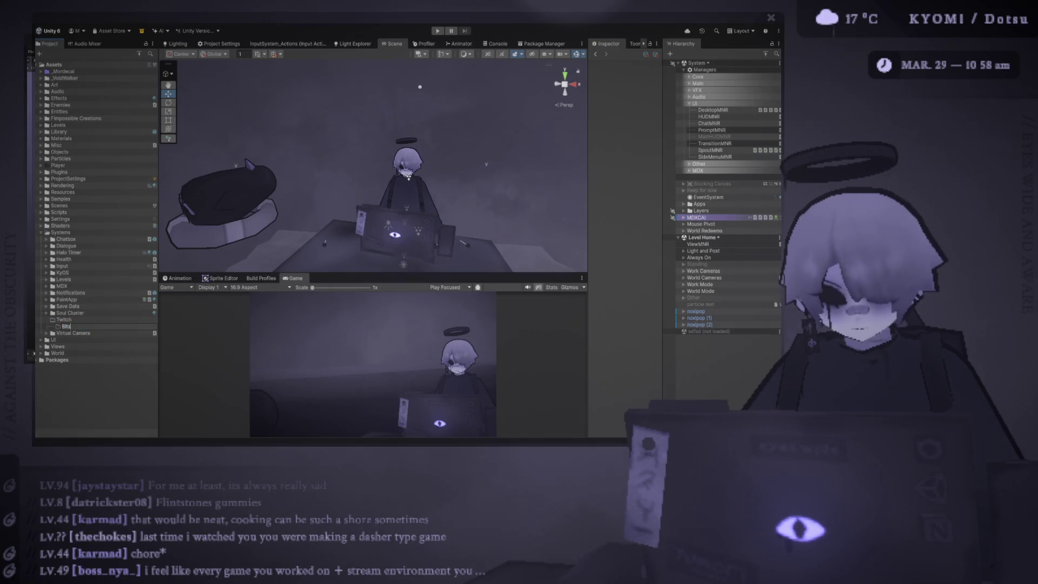
{"action": "key", "text": "Return"}
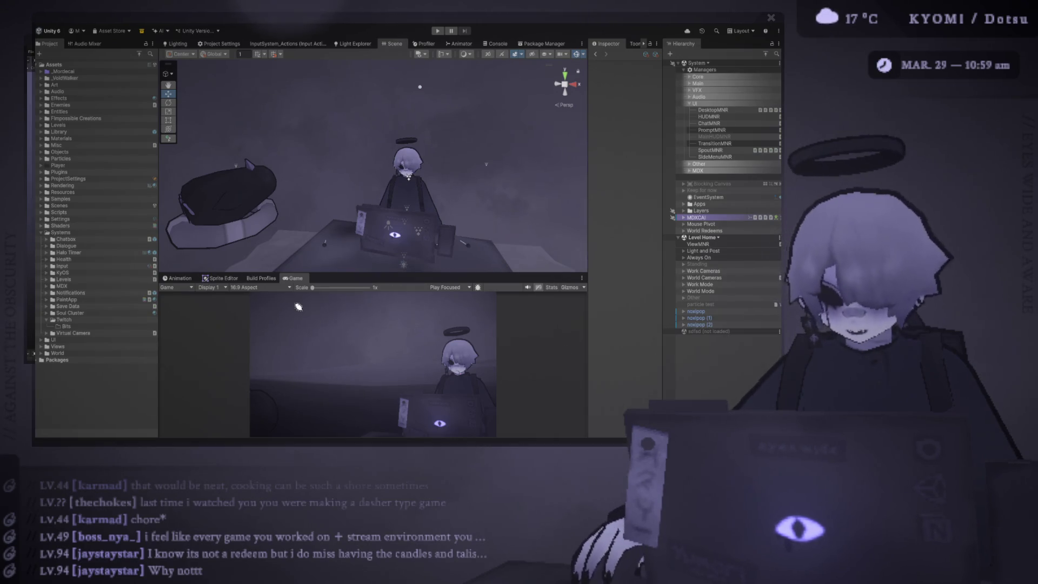
Pin the KyOS dock bar, show the Bits folder details, then select ChatMNR and orbit the desk.
{"action": "mouse_move", "coordinate": [773, 572]}
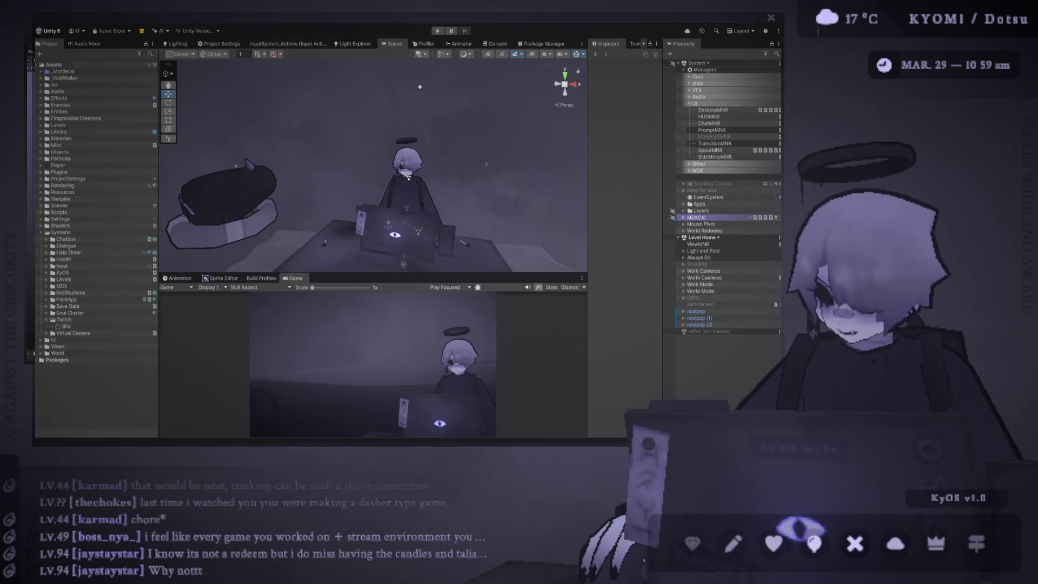
{"action": "left_click", "coordinate": [801, 530]}
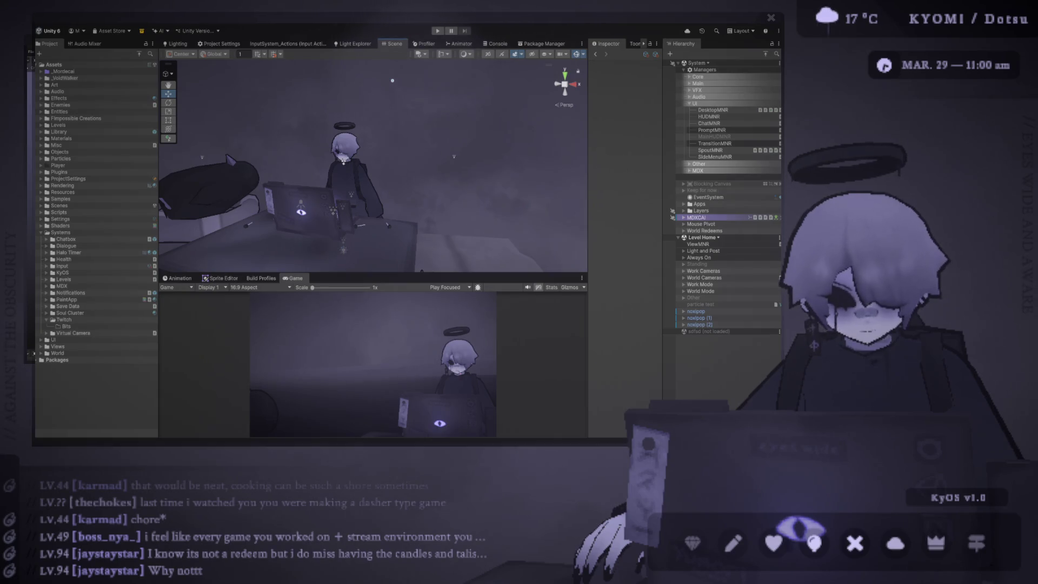
{"action": "left_click", "coordinate": [66, 326]}
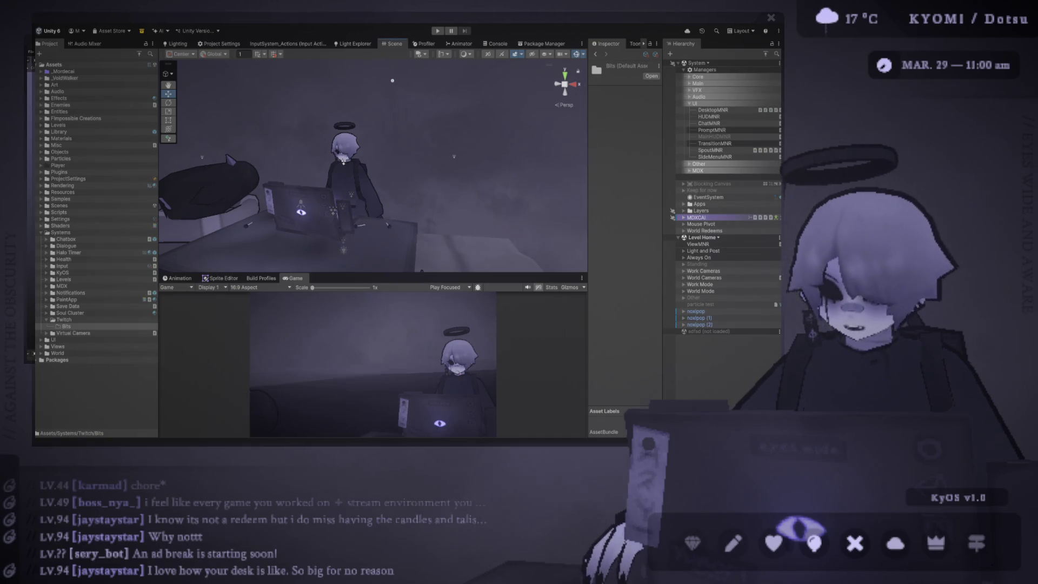
{"action": "left_click", "coordinate": [709, 123]}
{"action": "mouse_move", "coordinate": [281, 178]}
{"action": "left_mouse_down"}
{"action": "mouse_move", "coordinate": [223, 125]}
{"action": "mouse_move", "coordinate": [330, 179]}
{"action": "mouse_move", "coordinate": [416, 194]}
{"action": "mouse_move", "coordinate": [308, 154]}
{"action": "mouse_move", "coordinate": [438, 126]}
{"action": "mouse_move", "coordinate": [243, 74]}
{"action": "mouse_move", "coordinate": [209, 96]}
{"action": "mouse_move", "coordinate": [401, 132]}
{"action": "left_mouse_up"}
Orbit in close around the desk and avatar, rebalance the Scene/Game split, and select the desk candle.
{"action": "mouse_move", "coordinate": [278, 122]}
{"action": "left_mouse_down"}
{"action": "mouse_move", "coordinate": [376, 108]}
{"action": "mouse_move", "coordinate": [412, 121]}
{"action": "mouse_move", "coordinate": [381, 118]}
{"action": "left_mouse_up"}
{"action": "left_click_drag", "start_coordinate": [488, 113], "coordinate": [450, 121]}
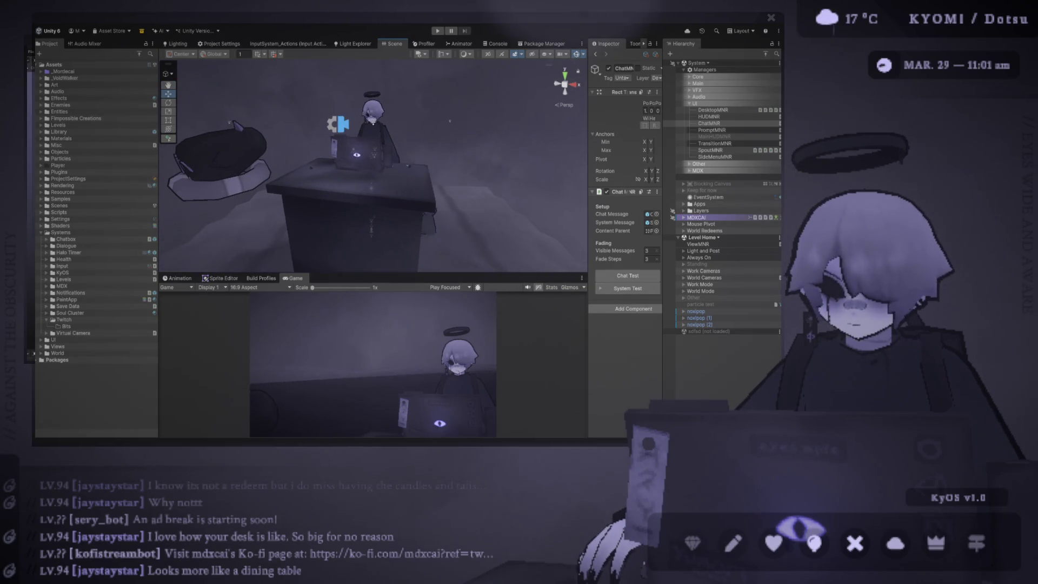
{"action": "left_click_drag", "start_coordinate": [379, 273], "coordinate": [379, 183]}
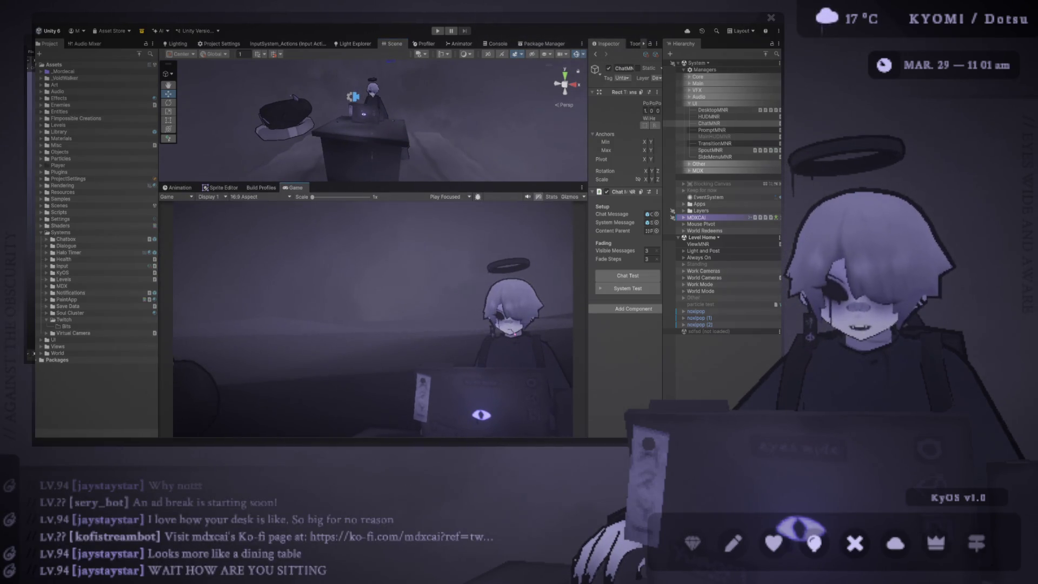
{"action": "mouse_move", "coordinate": [378, 119]}
{"action": "left_mouse_down"}
{"action": "mouse_move", "coordinate": [335, 62]}
{"action": "mouse_move", "coordinate": [314, 65]}
{"action": "left_mouse_up"}
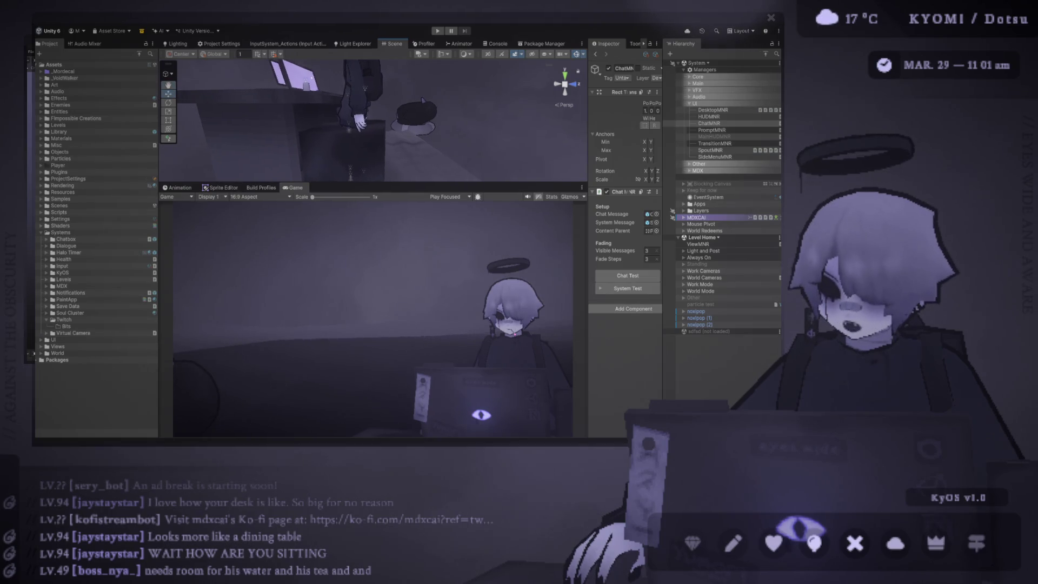
{"action": "left_click_drag", "start_coordinate": [373, 184], "coordinate": [373, 302]}
{"action": "mouse_move", "coordinate": [325, 70]}
{"action": "left_mouse_down"}
{"action": "mouse_move", "coordinate": [186, 71]}
{"action": "mouse_move", "coordinate": [300, 142]}
{"action": "mouse_move", "coordinate": [304, 218]}
{"action": "left_mouse_up"}
{"action": "left_click", "coordinate": [317, 268]}
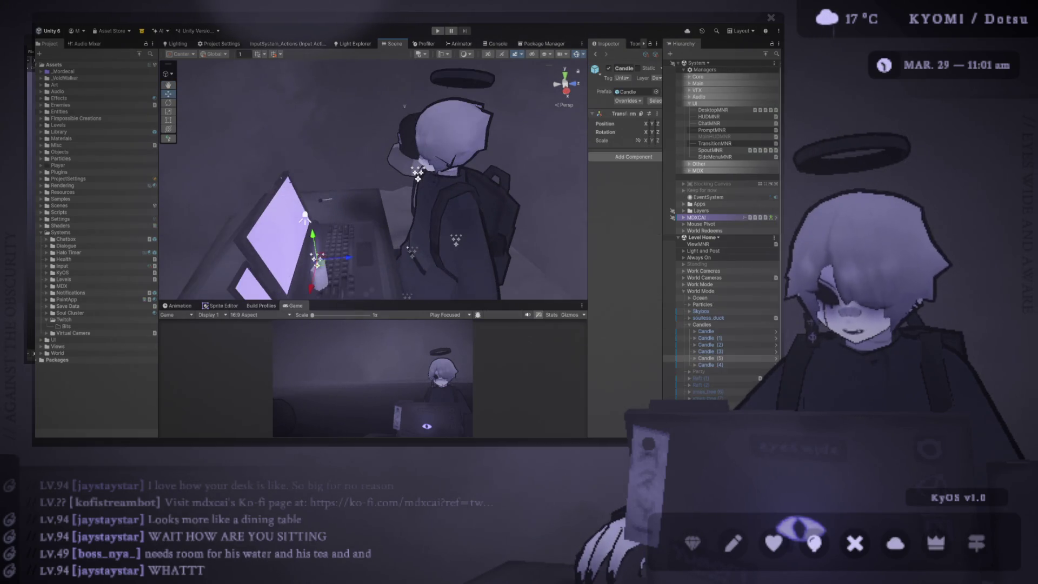
Orbit around the candle, select its Candle mesh, and run the scene in Play mode.
{"action": "left_click_drag", "start_coordinate": [318, 267], "coordinate": [357, 249]}
{"action": "left_click", "coordinate": [328, 232]}
{"action": "key", "text": "ctrl+p"}
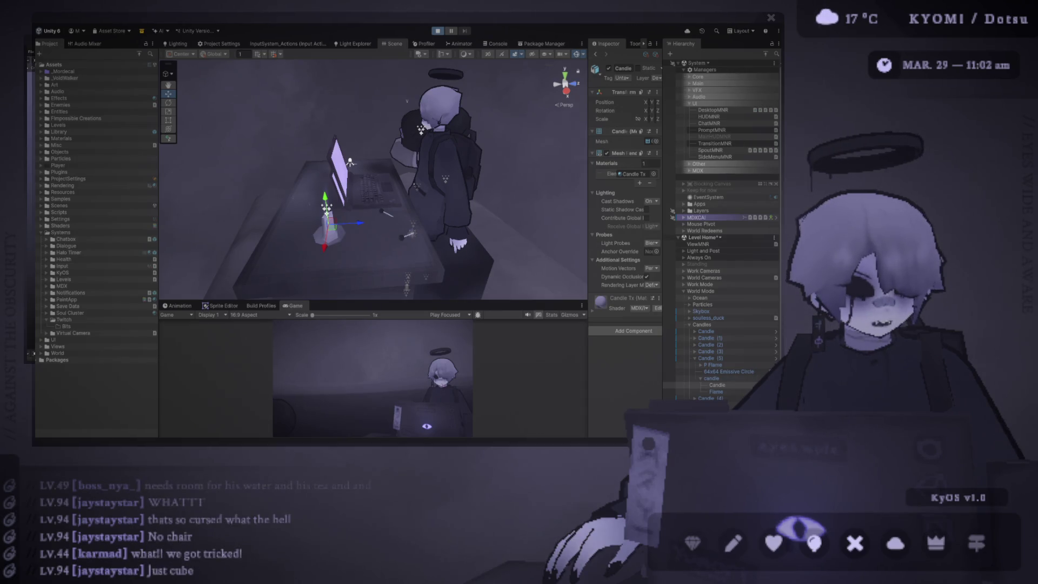
{"action": "key", "text": "ctrl+p"}
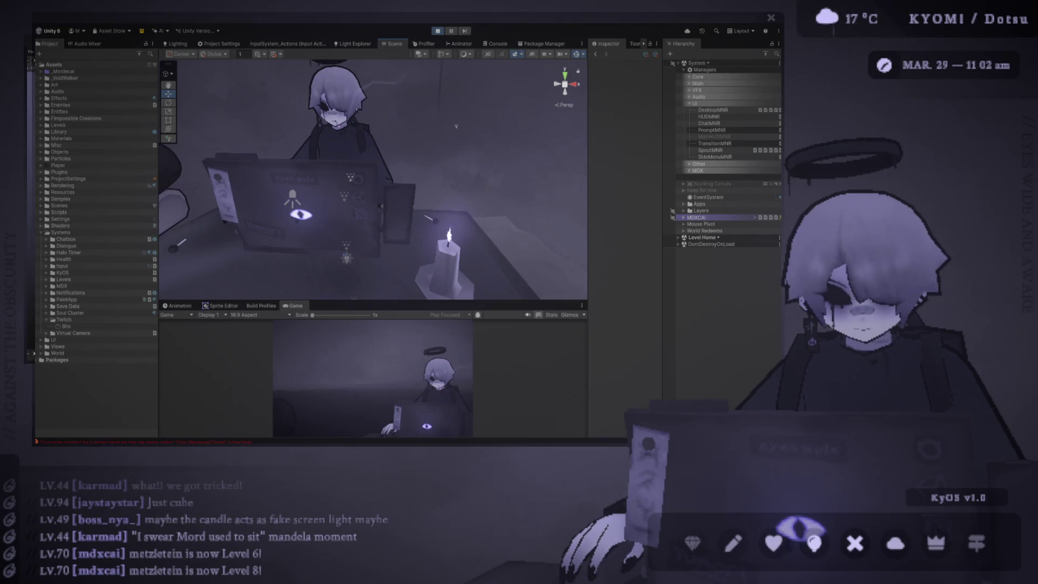
Zoom the Scene view out and exit Play mode back to editing.
{"action": "scroll", "coordinate": [456, 126], "scroll_direction": "down", "scroll_amount": 5}
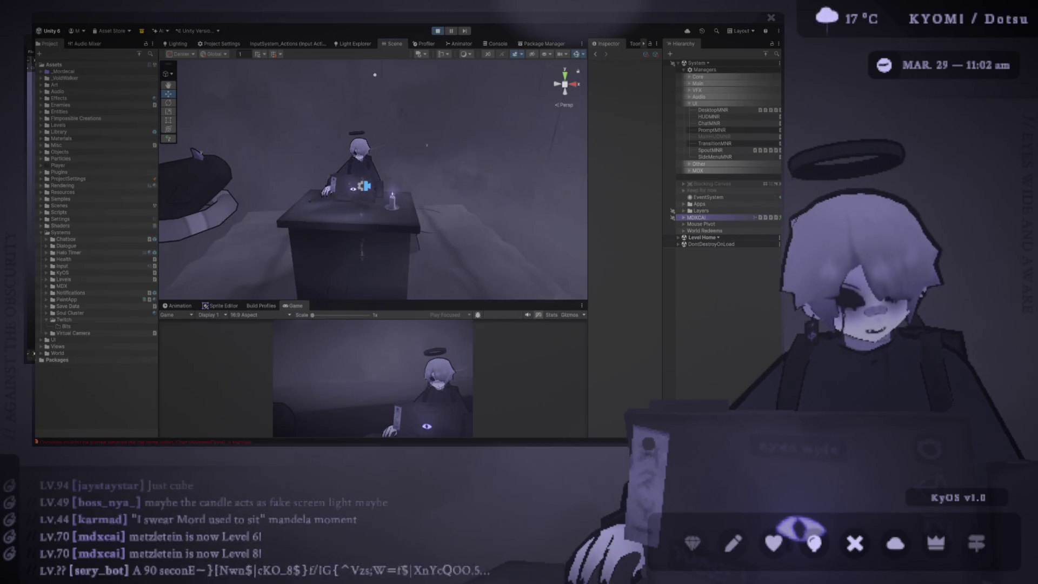
{"action": "key", "text": "ctrl+p"}
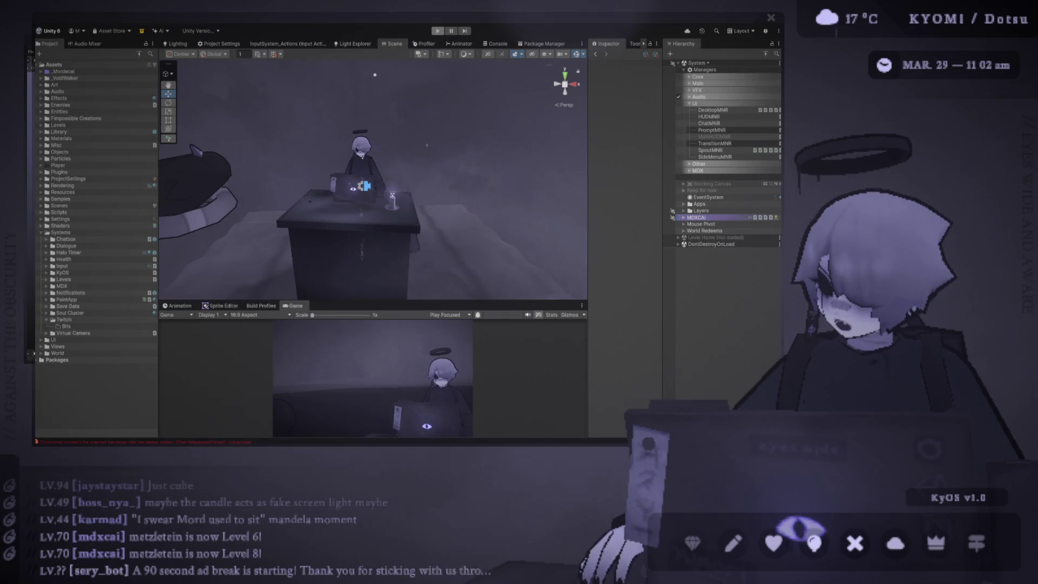
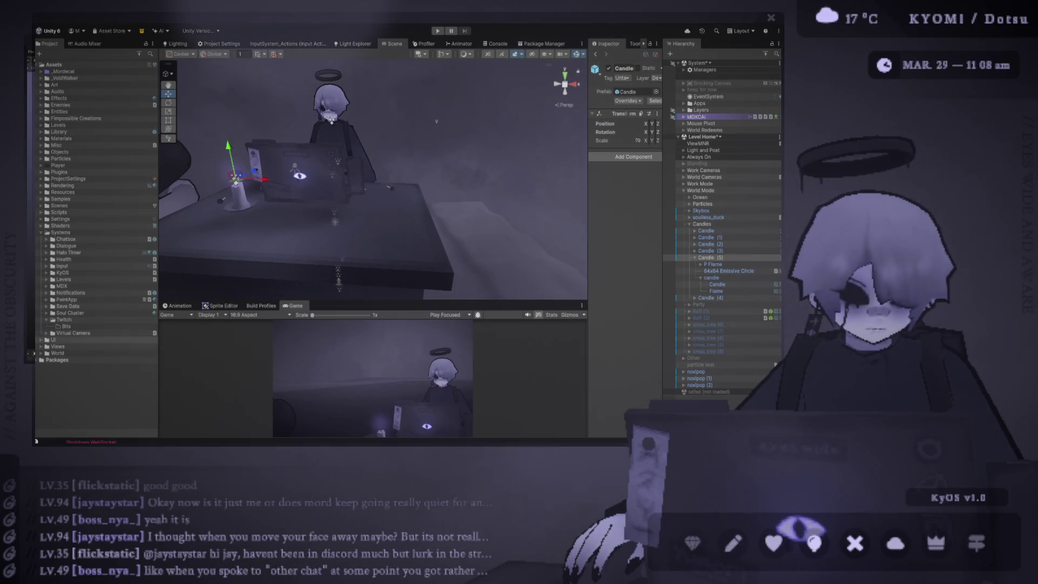
Deselect the Candle in Unity and bring the empty Blender scene to the front.
{"action": "key", "text": "shift+d"}
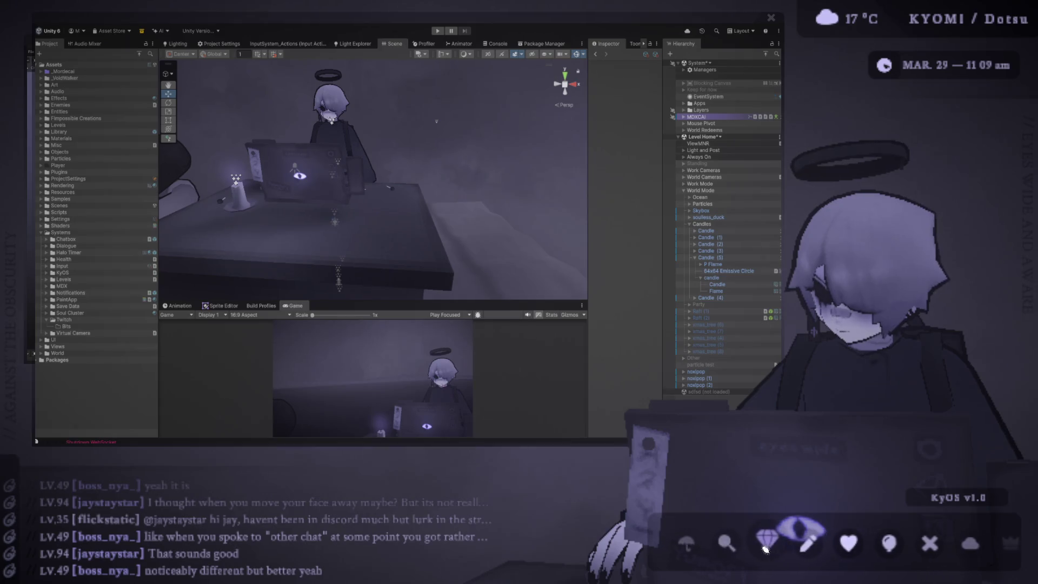
{"action": "left_click", "coordinate": [966, 547]}
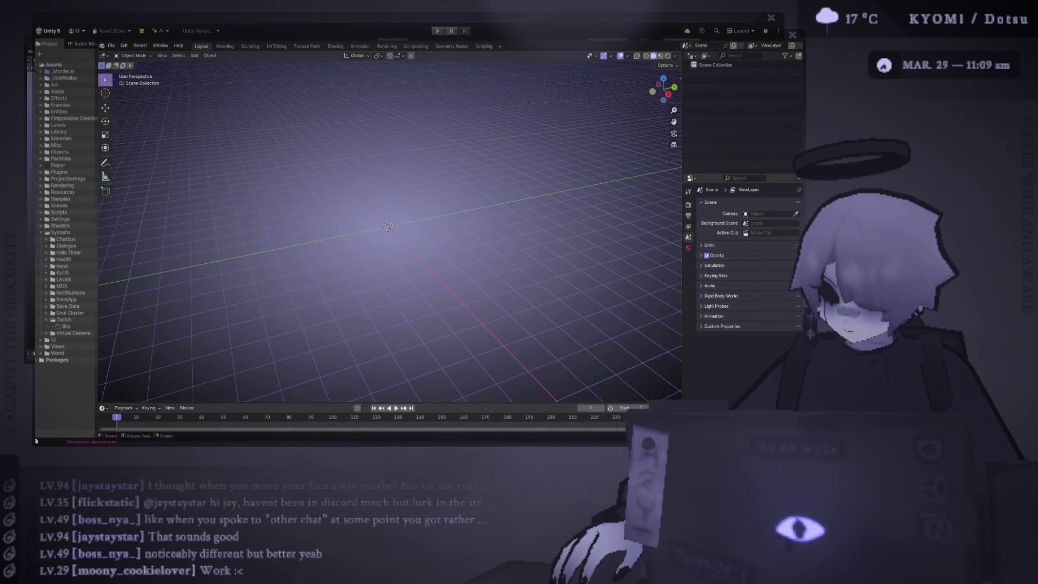
Add a cylinder with 8 vertices at the origin and enter Edit Mode on it.
{"action": "left_click", "coordinate": [179, 55]}
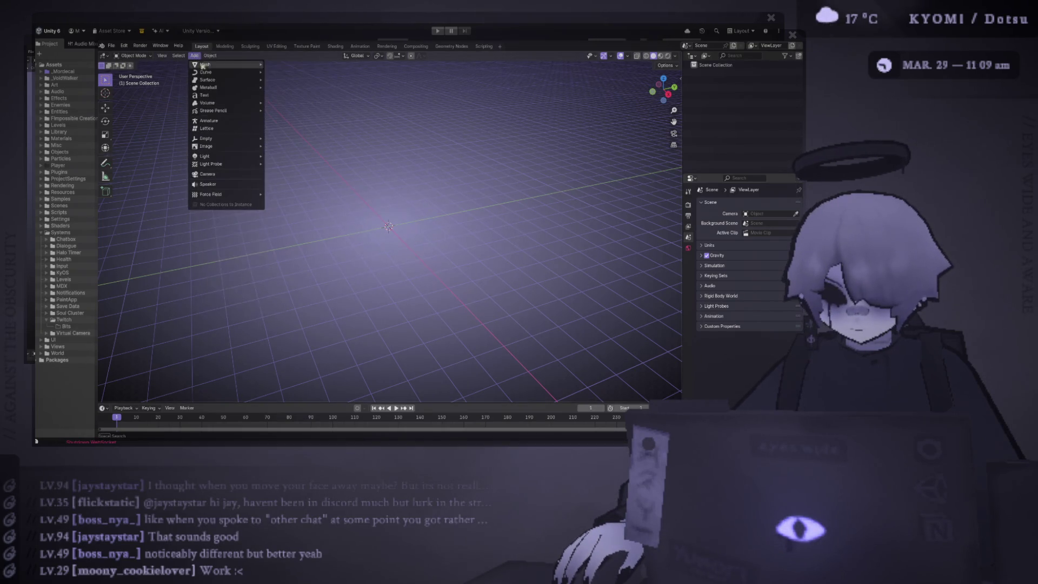
{"action": "mouse_move", "coordinate": [233, 64]}
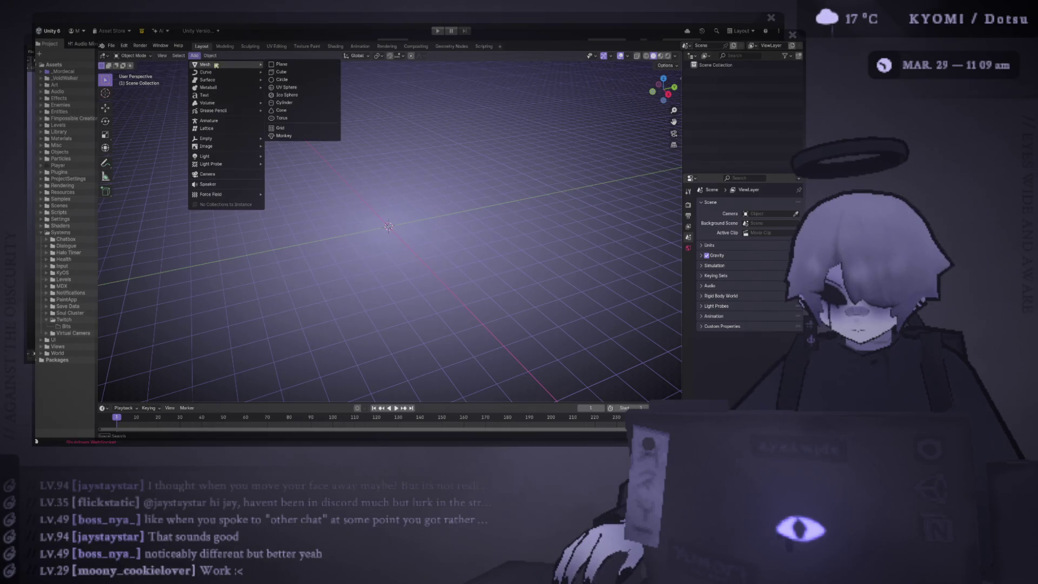
{"action": "left_click", "coordinate": [302, 103]}
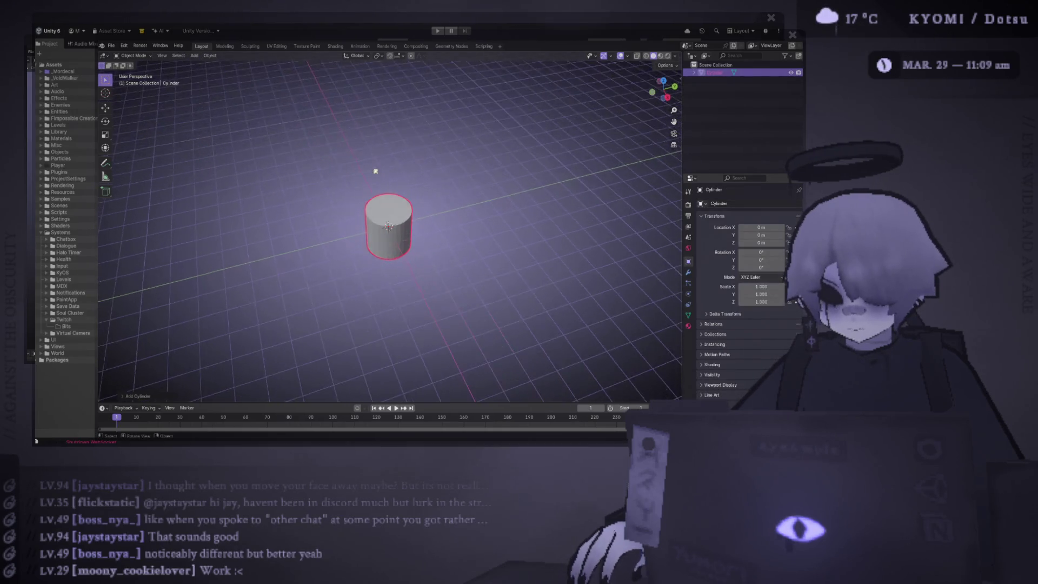
{"action": "scroll", "coordinate": [375, 169], "scroll_direction": "up", "scroll_amount": 5}
{"action": "left_click", "coordinate": [126, 387]}
{"action": "left_click_drag", "start_coordinate": [203, 304], "coordinate": [185, 305]}
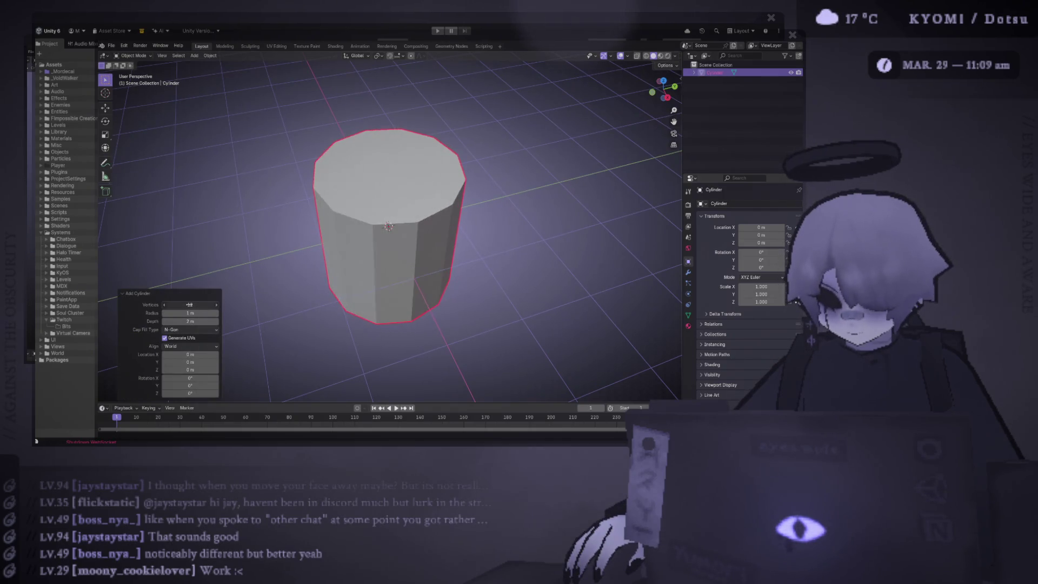
{"action": "left_click_drag", "start_coordinate": [308, 220], "coordinate": [291, 265]}
{"action": "left_click_drag", "start_coordinate": [201, 305], "coordinate": [192, 304]}
{"action": "left_click_drag", "start_coordinate": [324, 271], "coordinate": [341, 206]}
{"action": "key", "text": "Tab"}
Squash the octagonal cylinder along Z into a thin disc and save as coin.blend.
{"action": "key", "text": "s"}
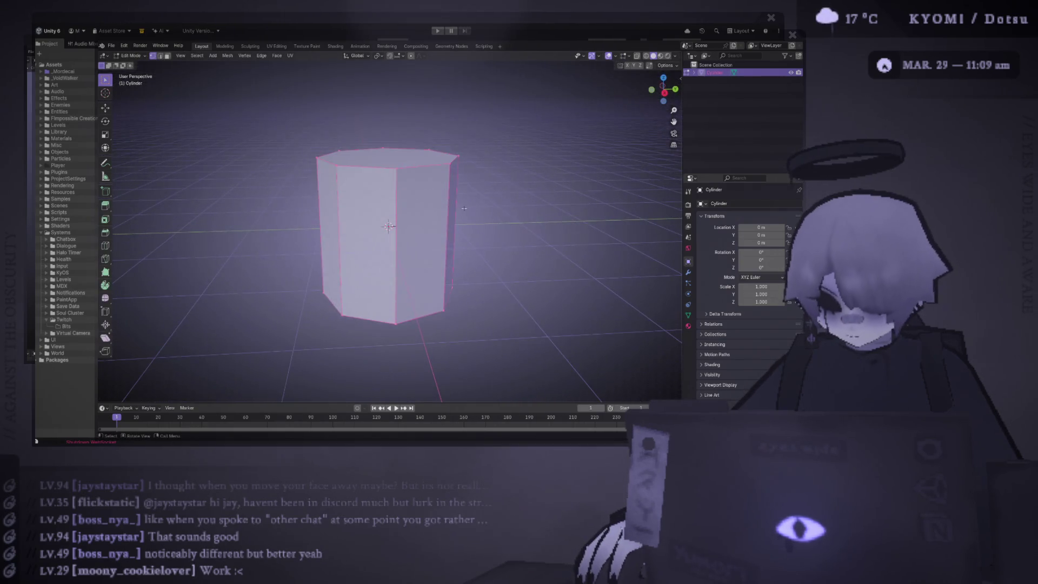
{"action": "left_click", "coordinate": [463, 210]}
{"action": "key", "text": "s"}
{"action": "key", "text": "z"}
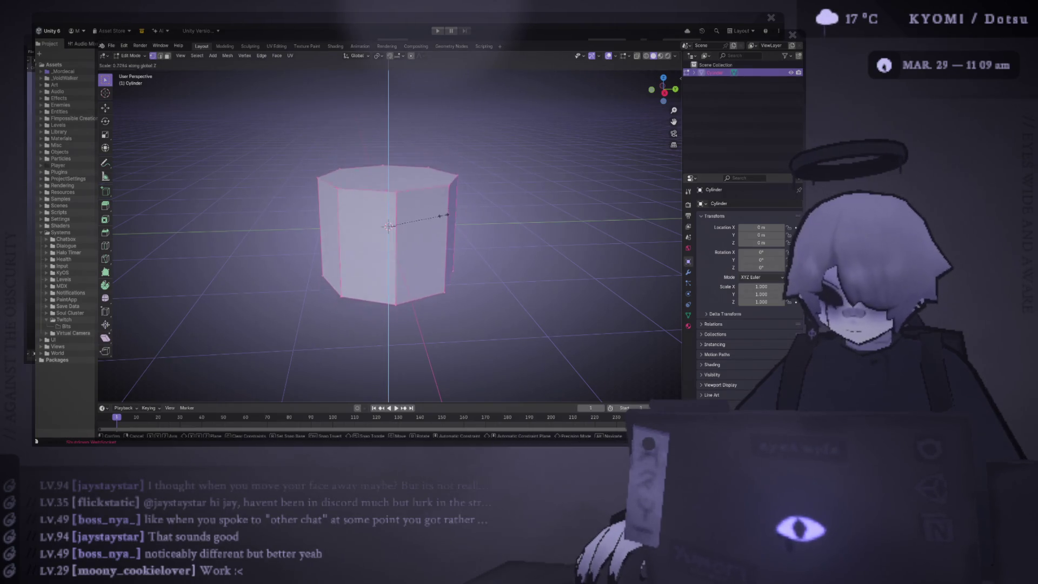
{"action": "left_click", "coordinate": [401, 229]}
{"action": "key", "text": "s"}
{"action": "key", "text": "KP_3"}
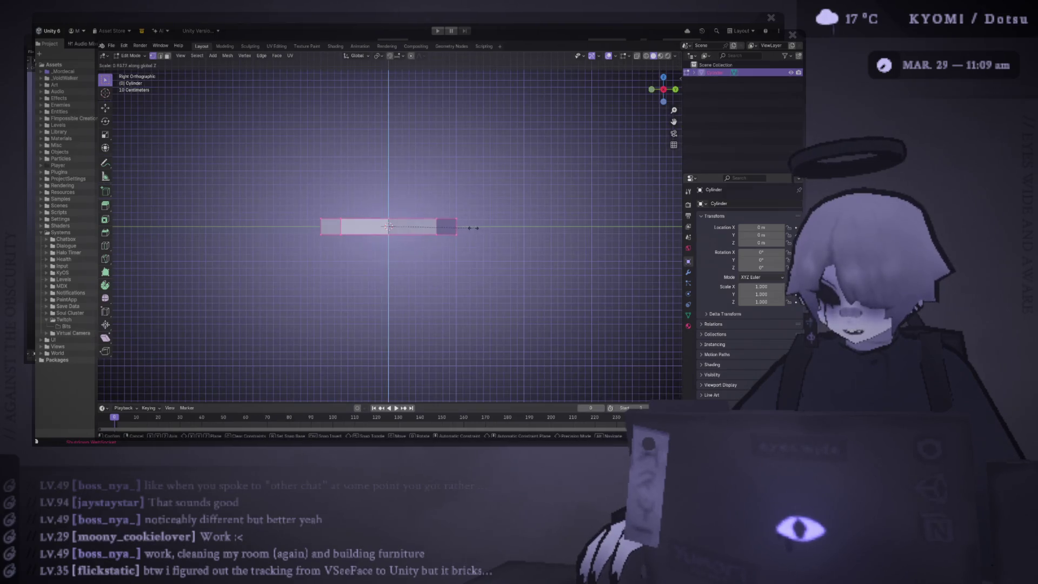
{"action": "left_click", "coordinate": [445, 227]}
{"action": "left_click_drag", "start_coordinate": [433, 239], "coordinate": [476, 301]}
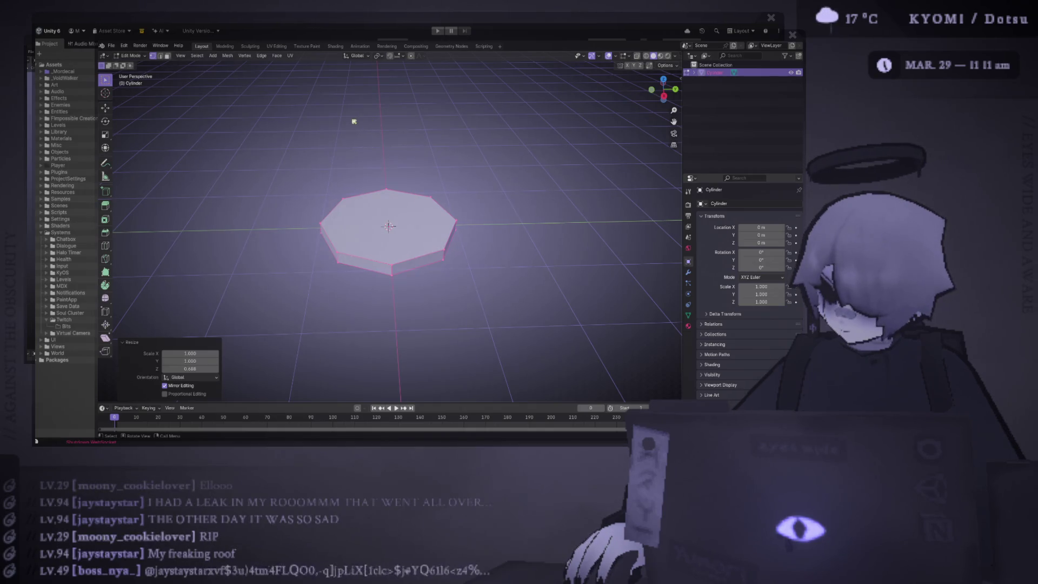
{"action": "key", "text": "ctrl+s"}
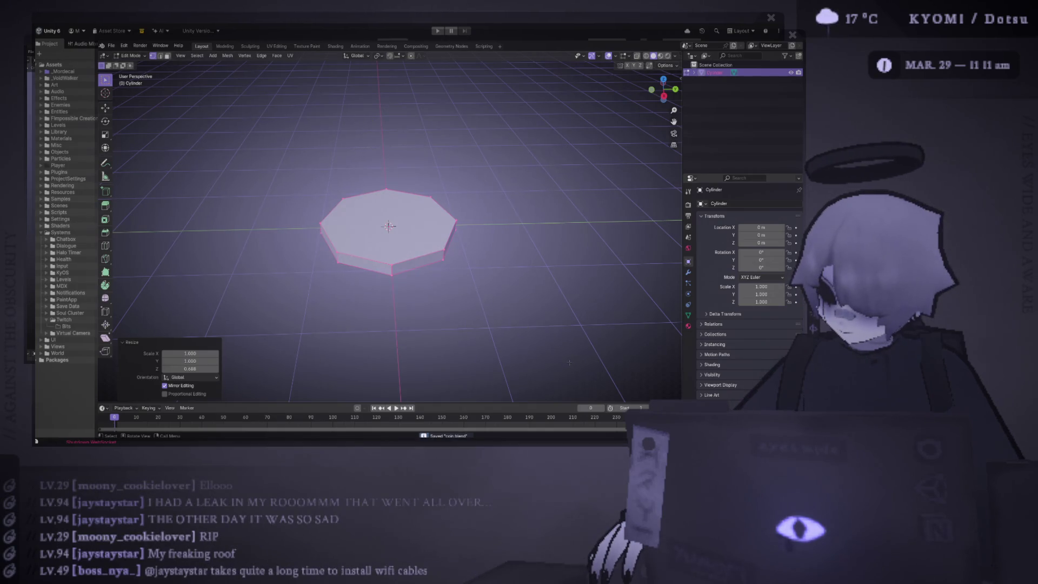
{"action": "scroll", "coordinate": [359, 276], "scroll_direction": "down", "scroll_amount": 3}
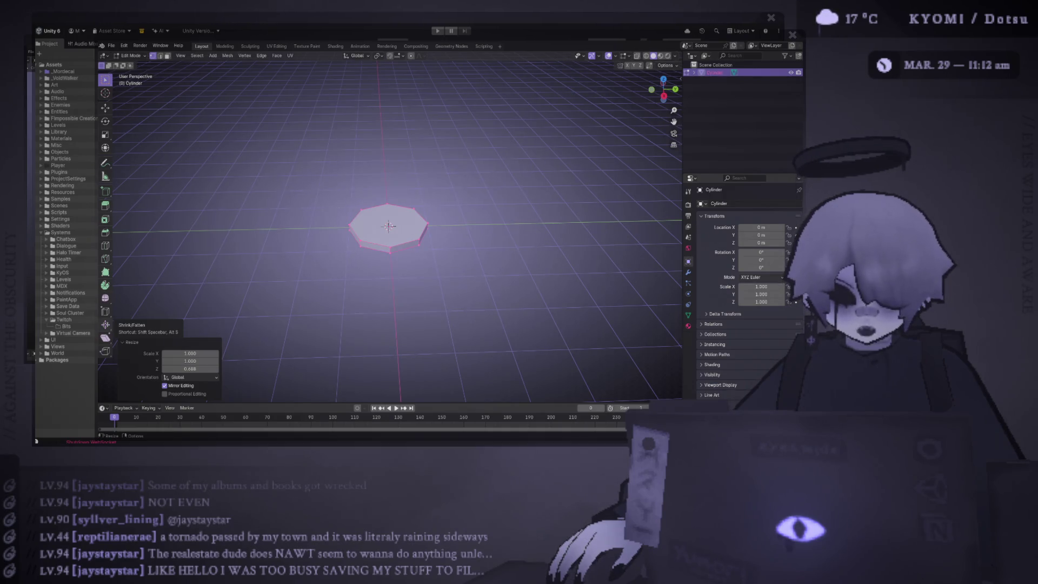
Shrink the octagonal disc to 0.385 scale and save coin.blend.
{"action": "scroll", "coordinate": [375, 193], "scroll_direction": "up", "scroll_amount": 5}
{"action": "key", "text": "ctrl+s"}
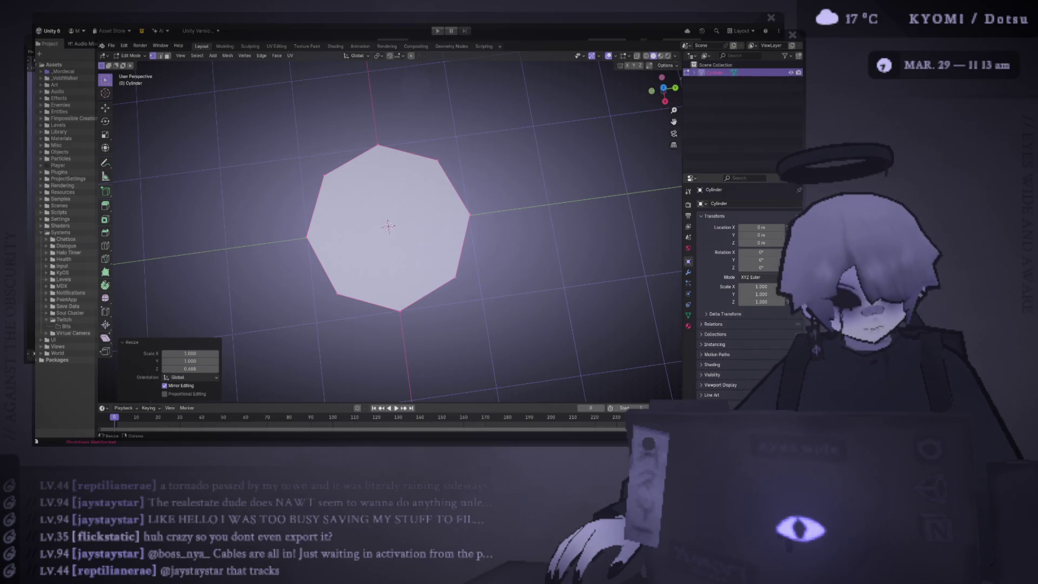
{"action": "mouse_move", "coordinate": [285, 227]}
{"action": "left_mouse_down"}
{"action": "mouse_move", "coordinate": [284, 151]}
{"action": "mouse_move", "coordinate": [289, 227]}
{"action": "left_mouse_up"}
{"action": "key", "text": "s"}
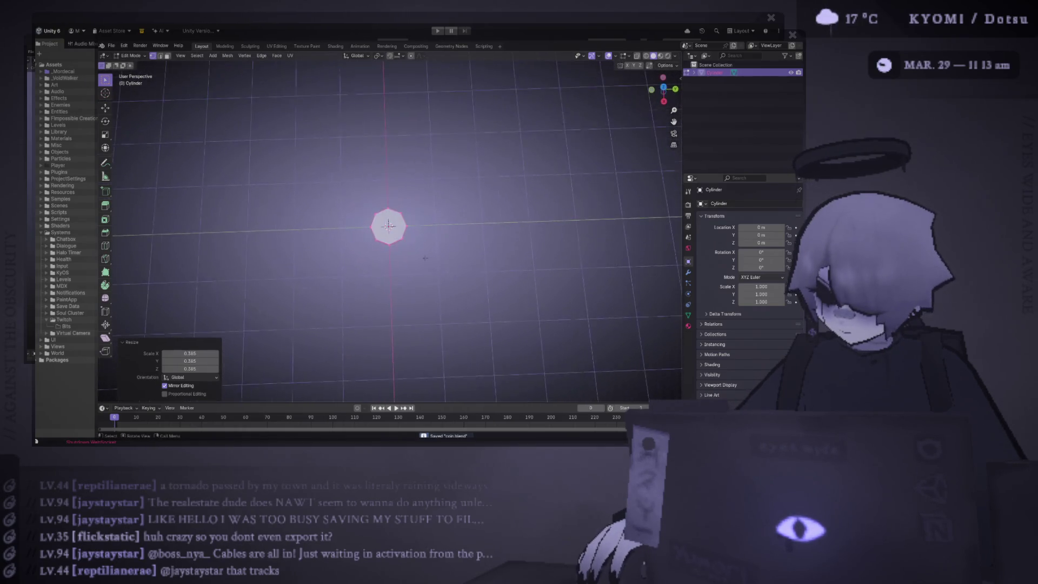
{"action": "left_click", "coordinate": [415, 267]}
{"action": "key", "text": "ctrl+s"}
{"action": "left_click_drag", "start_coordinate": [415, 266], "coordinate": [427, 227]}
Delete the stray cube, rescale the whole disc uniformly, and close Blender.
{"action": "key", "text": "s"}
{"action": "left_click", "coordinate": [446, 213]}
{"action": "left_click", "coordinate": [212, 55]}
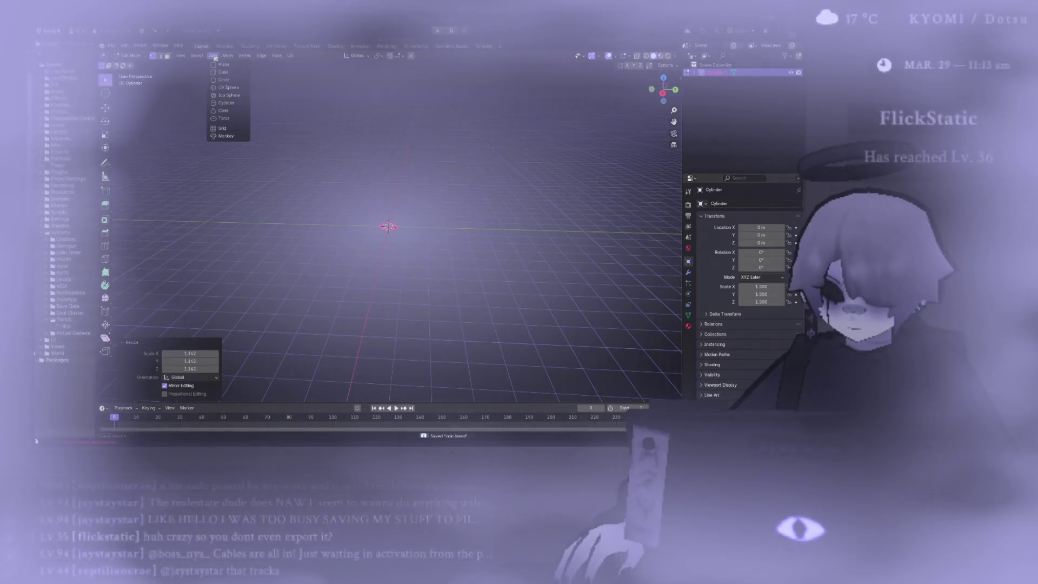
{"action": "left_click", "coordinate": [219, 72]}
{"action": "key", "text": "x"}
{"action": "left_click", "coordinate": [440, 194]}
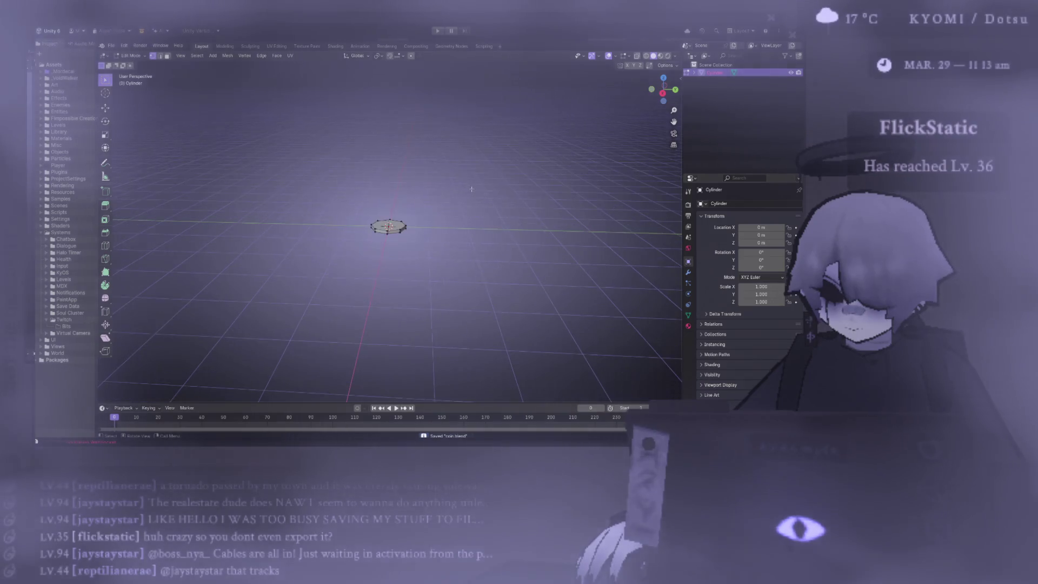
{"action": "key", "text": "a"}
{"action": "key", "text": "s"}
{"action": "key", "text": "ctrl+q"}
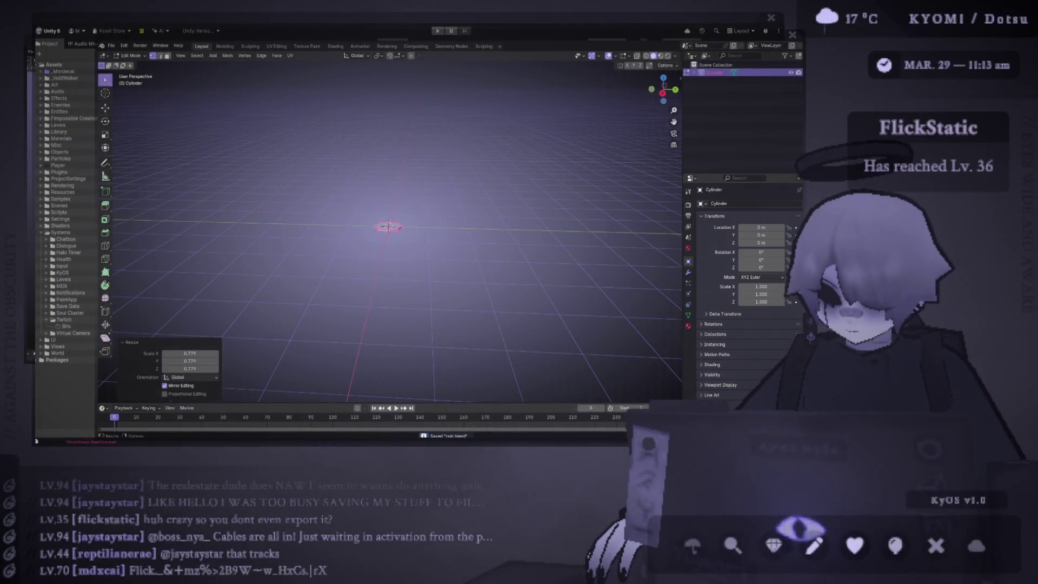
{"action": "left_click", "coordinate": [174, 378]}
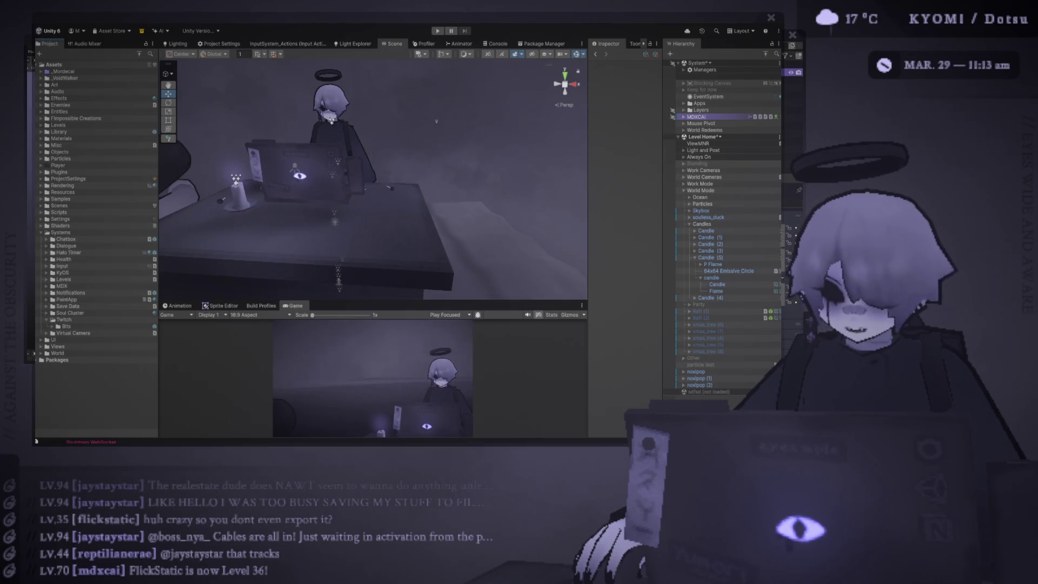
Open the Bits folder and drag the coin model into the desk scene.
{"action": "scroll", "coordinate": [402, 105], "scroll_direction": "down", "scroll_amount": 5}
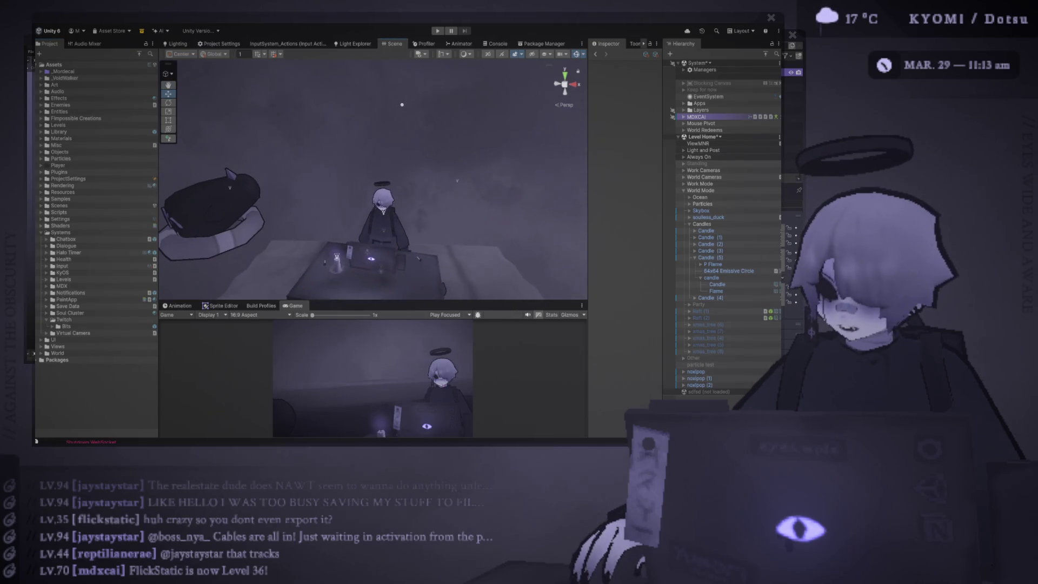
{"action": "scroll", "coordinate": [401, 105], "scroll_direction": "up", "scroll_amount": 3}
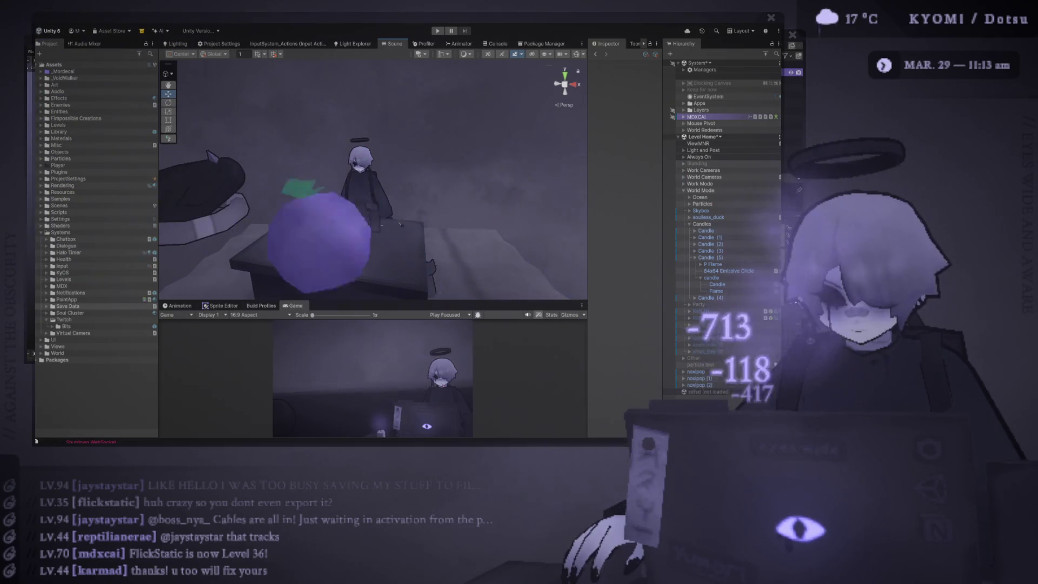
{"action": "double_click", "coordinate": [66, 326]}
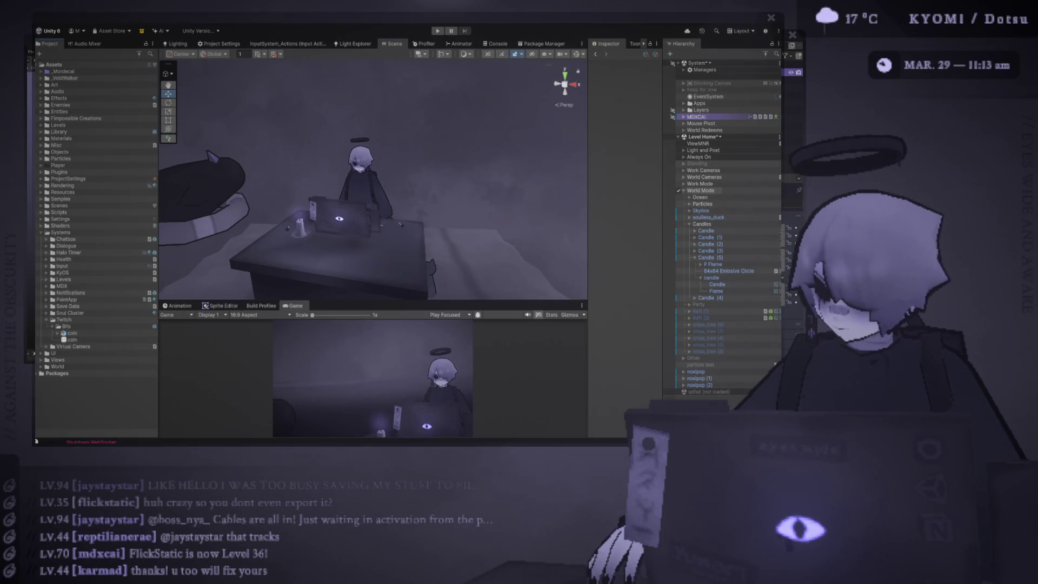
{"action": "left_click", "coordinate": [683, 191]}
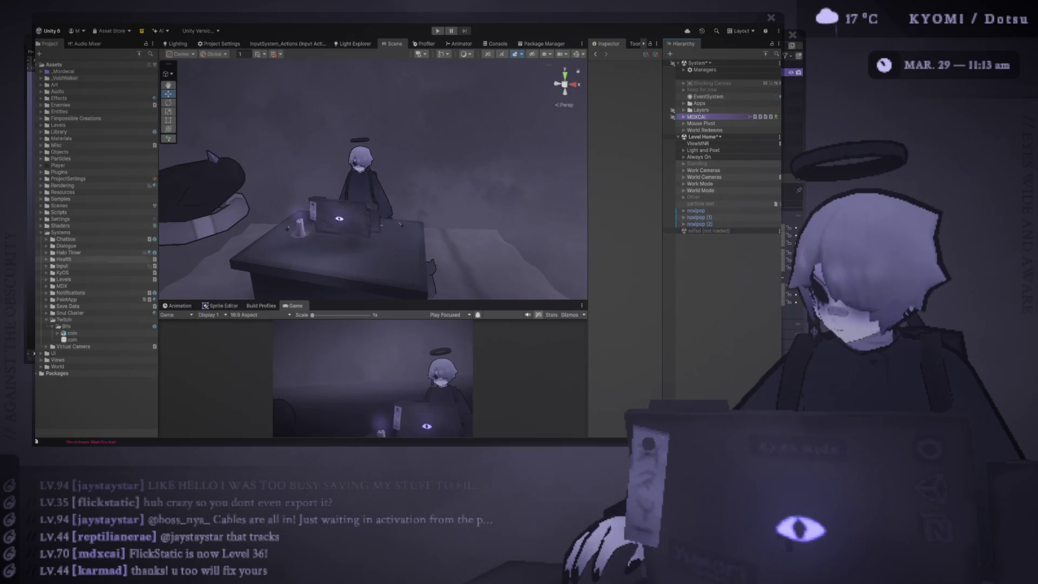
{"action": "left_click_drag", "start_coordinate": [70, 333], "coordinate": [373, 174]}
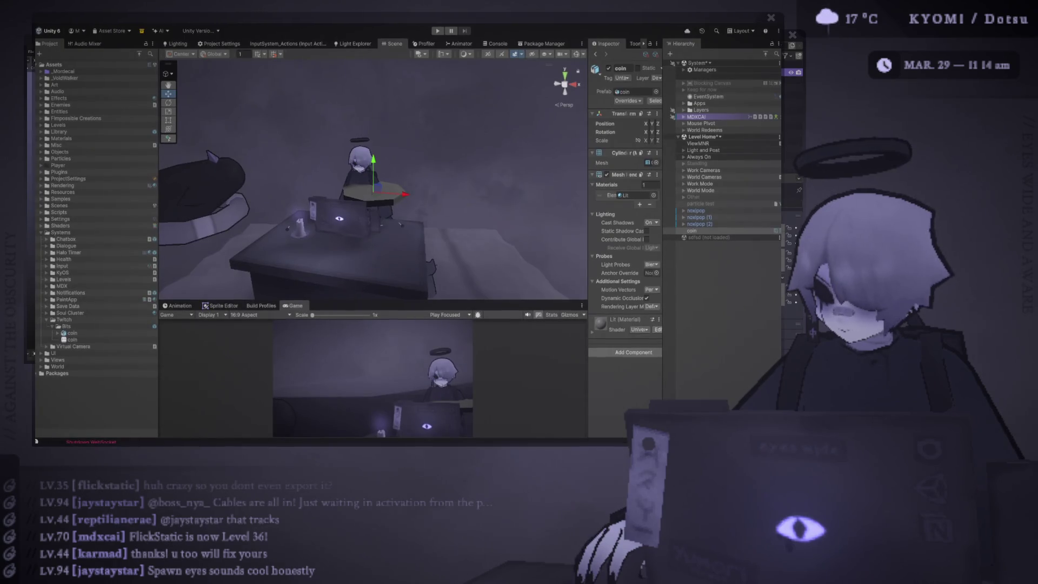
Raise the coin above the character and rotate it upright to face the camera.
{"action": "mouse_move", "coordinate": [373, 179]}
{"action": "left_mouse_down"}
{"action": "mouse_move", "coordinate": [427, 181]}
{"action": "mouse_move", "coordinate": [400, 186]}
{"action": "left_mouse_up"}
{"action": "mouse_move", "coordinate": [287, 203]}
{"action": "left_mouse_down"}
{"action": "mouse_move", "coordinate": [277, 103]}
{"action": "mouse_move", "coordinate": [246, 125]}
{"action": "mouse_move", "coordinate": [254, 141]}
{"action": "left_mouse_up"}
{"action": "key", "text": "e"}
{"action": "mouse_move", "coordinate": [379, 189]}
{"action": "left_mouse_down"}
{"action": "mouse_move", "coordinate": [411, 216]}
{"action": "mouse_move", "coordinate": [413, 173]}
{"action": "left_mouse_up"}
{"action": "left_click_drag", "start_coordinate": [470, 141], "coordinate": [478, 163]}
{"action": "left_click_drag", "start_coordinate": [378, 189], "coordinate": [313, 217]}
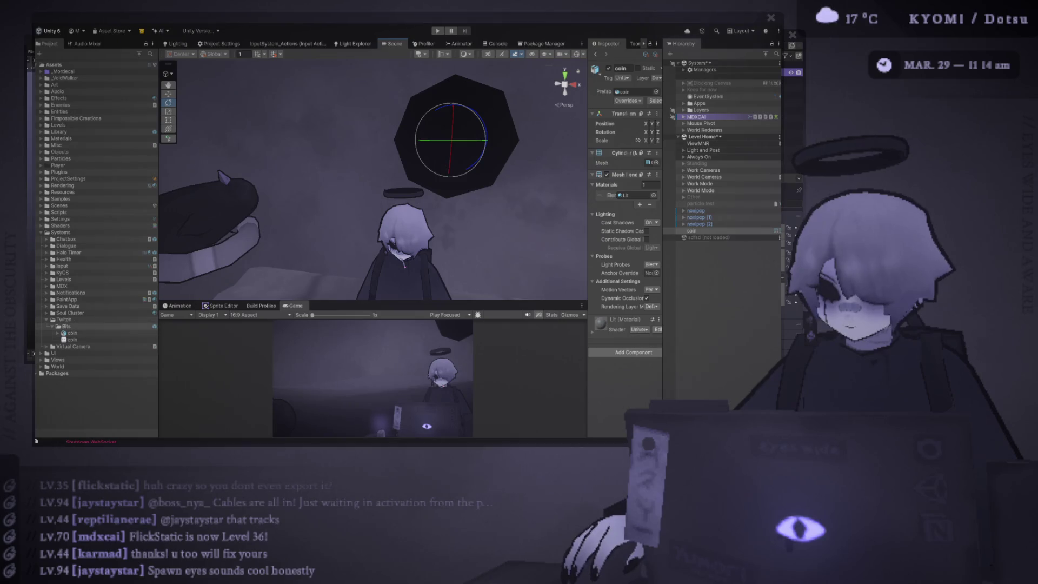
Create a new material named 'Coin Mat' in the Bits folder.
{"action": "left_click", "coordinate": [66, 326]}
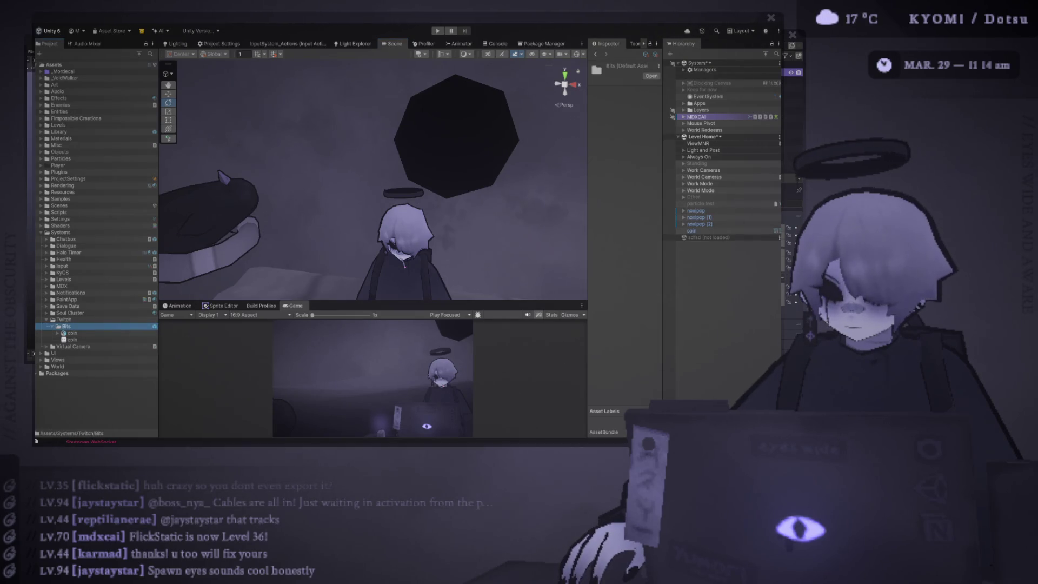
{"action": "type", "text": "col"}
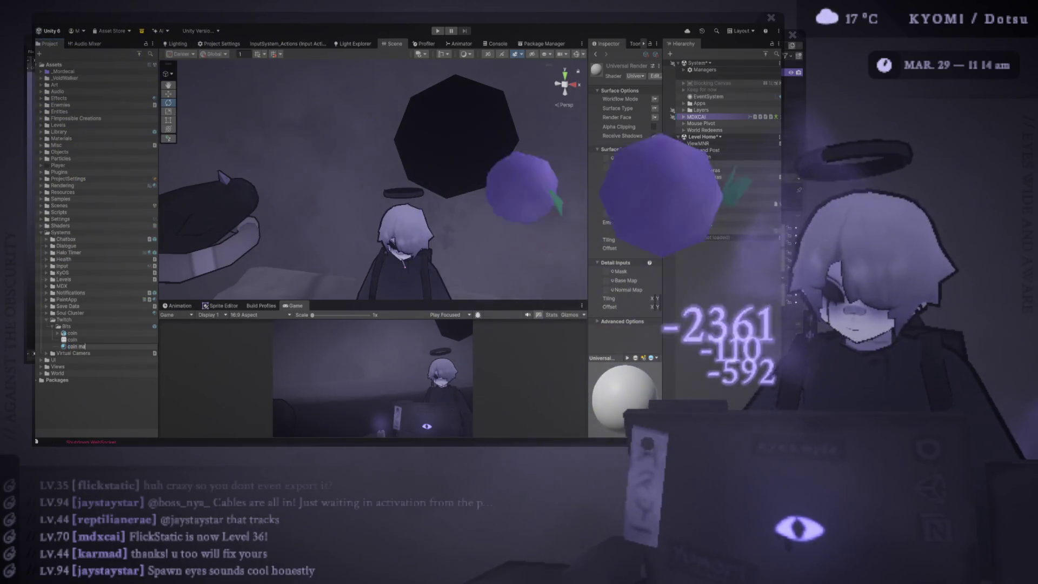
{"action": "key", "text": "BackSpace"}
{"action": "key", "text": "BackSpace"}
{"action": "key", "text": "BackSpace"}
{"action": "type", "text": "Coi"}
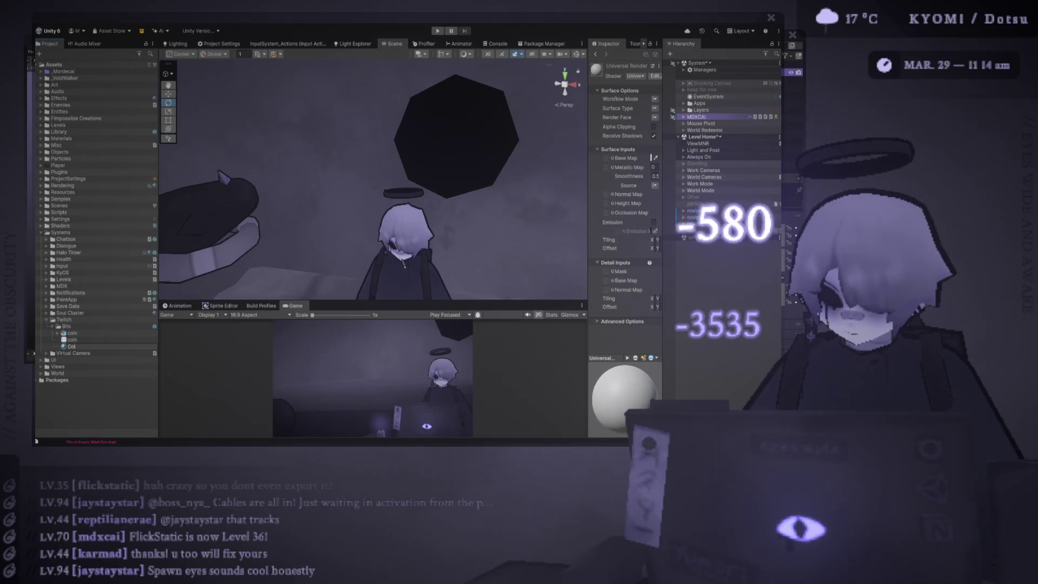
{"action": "type", "text": "n Mat"}
{"action": "key", "text": "Return"}
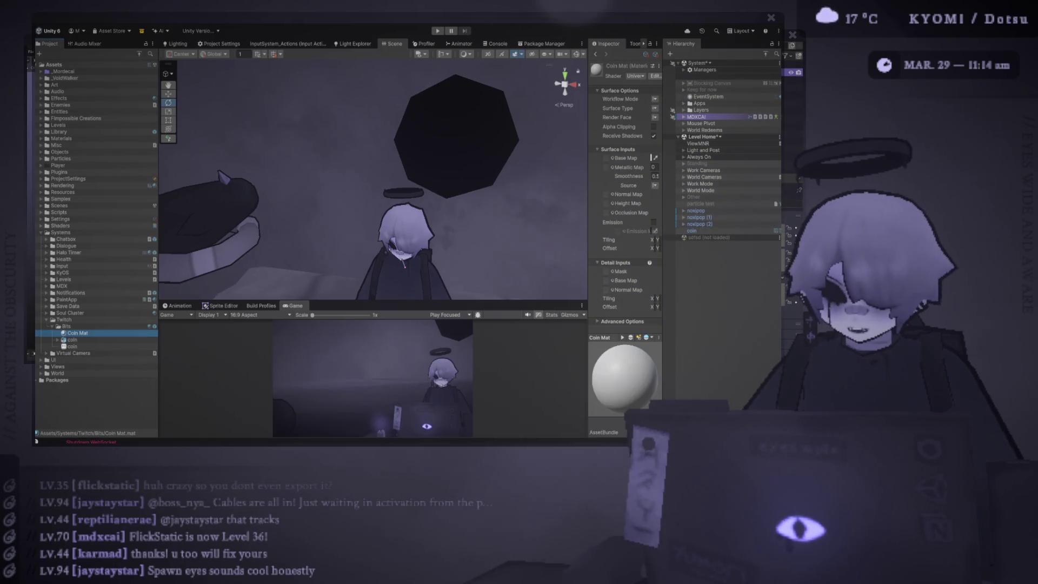
Widen the Inspector, set Coin Mat's Albedo UV Scrolling to .1, and select the coin.
{"action": "left_click_drag", "start_coordinate": [587, 190], "coordinate": [516, 189]}
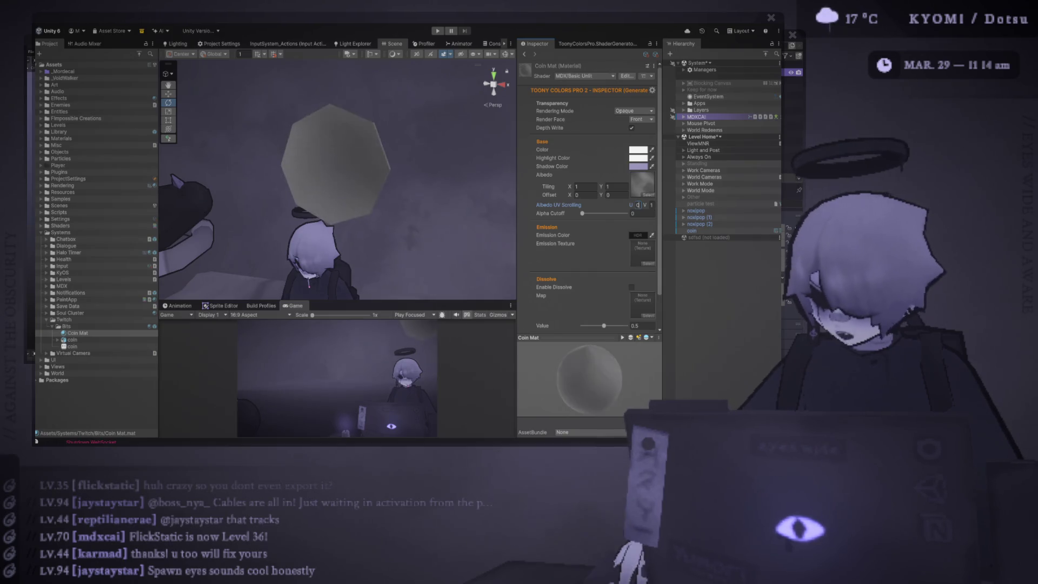
{"action": "type", "text": ".1"}
{"action": "key", "text": "Tab"}
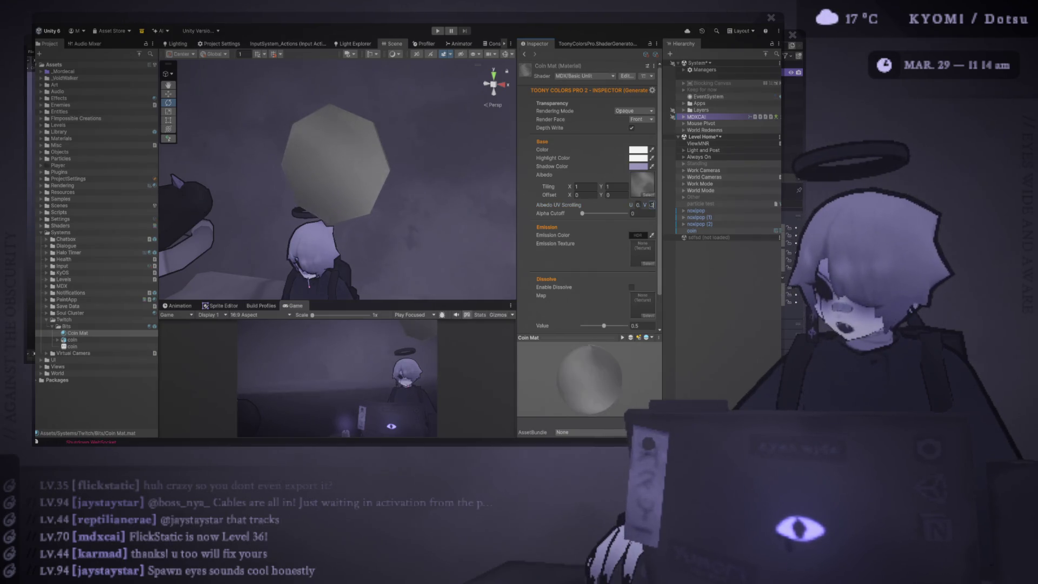
{"action": "key", "text": "Return"}
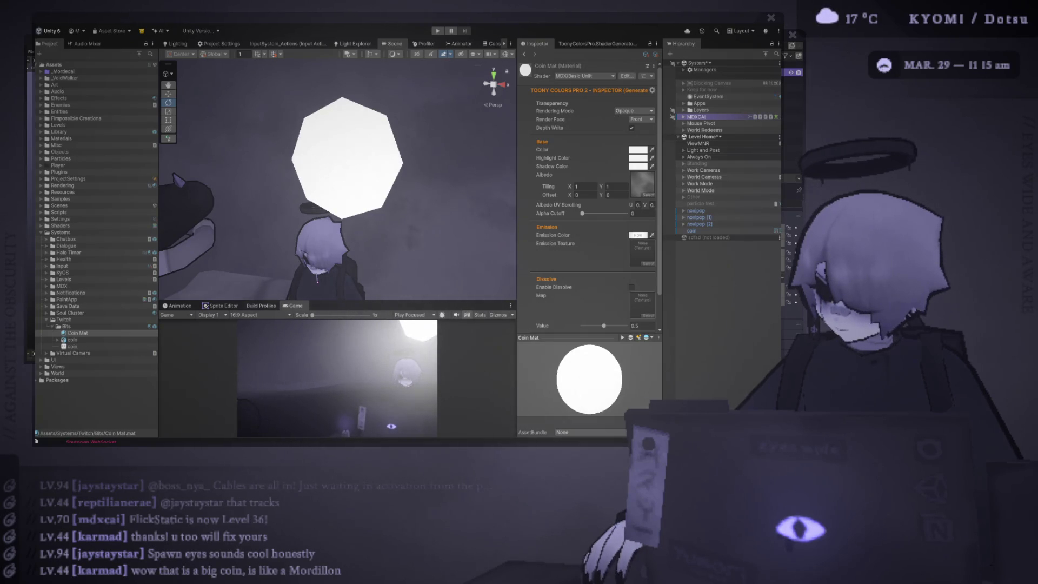
{"action": "scroll", "coordinate": [338, 178], "scroll_direction": "down", "scroll_amount": 3}
{"action": "left_click", "coordinate": [337, 169]}
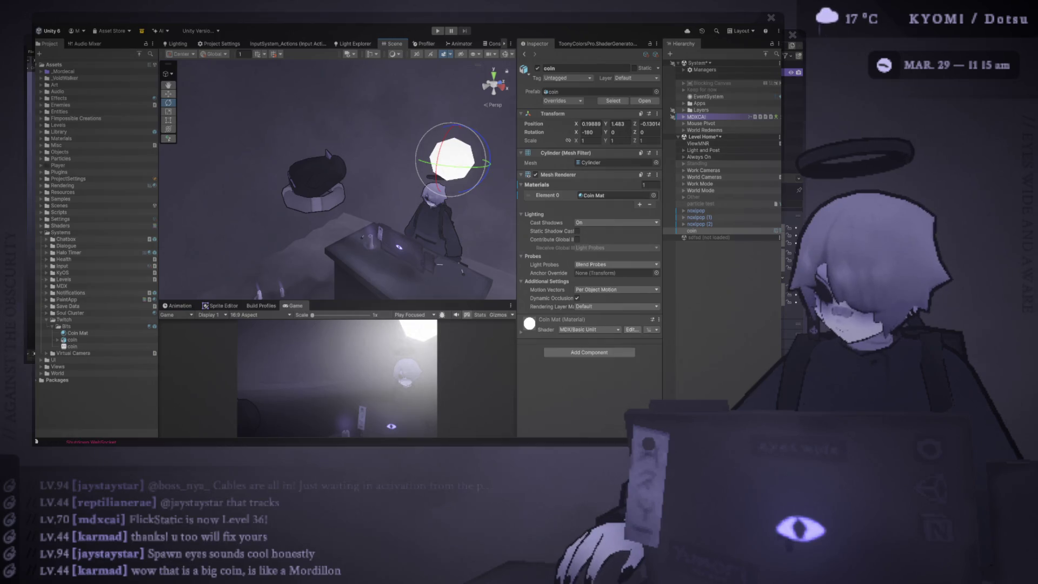
Move the coin down beside the character's head, resizing the Scene/Game split and framing it.
{"action": "key", "text": "w"}
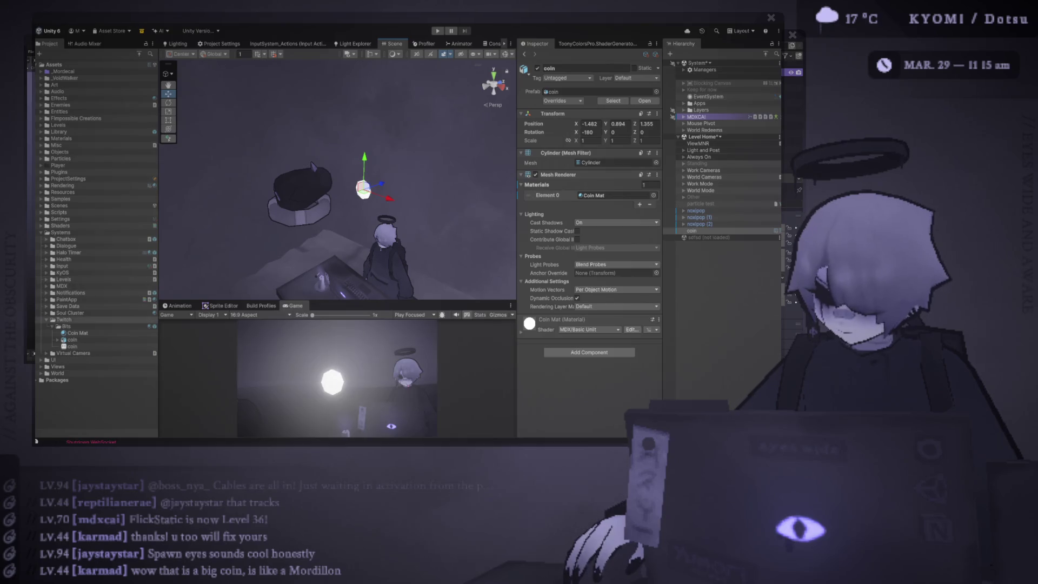
{"action": "left_click", "coordinate": [77, 333]}
{"action": "left_click_drag", "start_coordinate": [335, 301], "coordinate": [336, 190]}
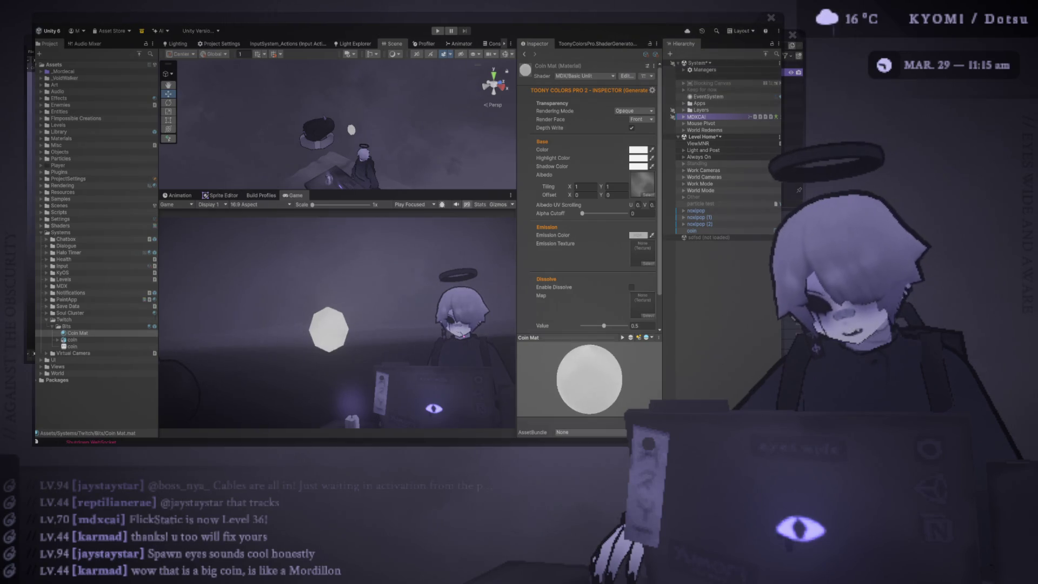
{"action": "scroll", "coordinate": [338, 125], "scroll_direction": "up", "scroll_amount": 3}
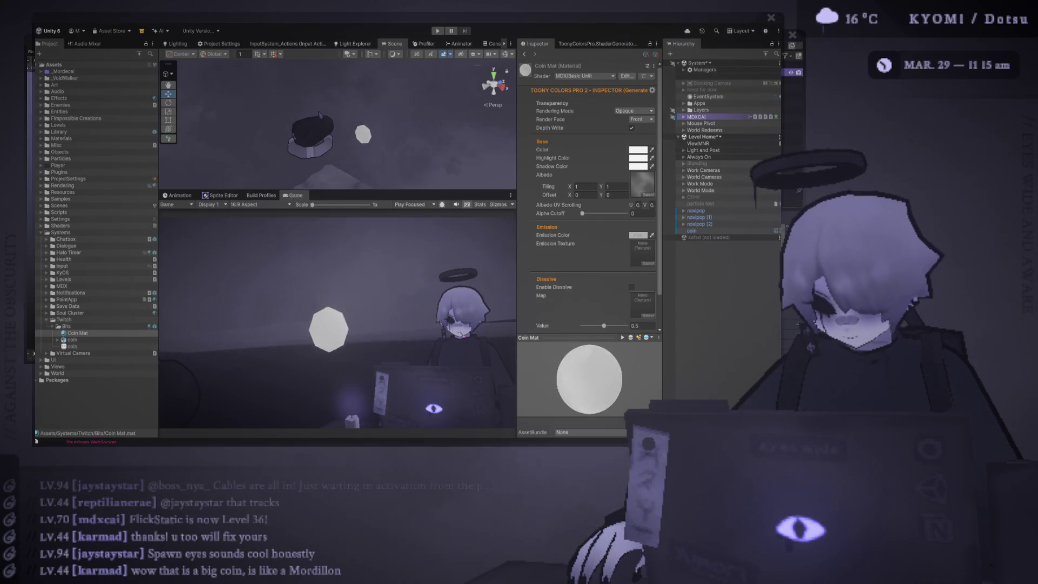
{"action": "left_click", "coordinate": [346, 126]}
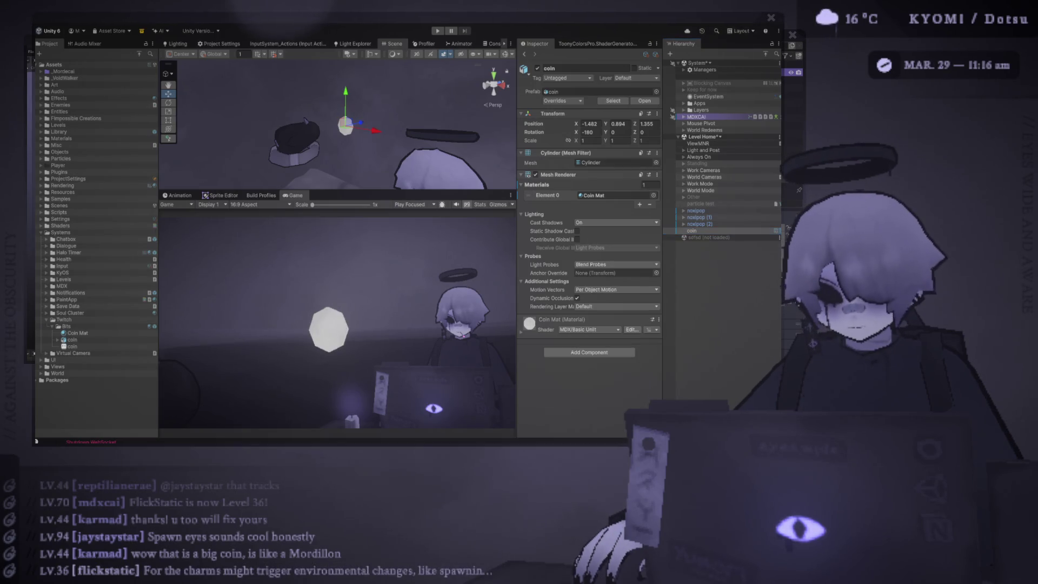
{"action": "left_click_drag", "start_coordinate": [335, 191], "coordinate": [335, 306]}
{"action": "key", "text": "f"}
{"action": "mouse_move", "coordinate": [346, 179]}
{"action": "left_mouse_down"}
{"action": "mouse_move", "coordinate": [309, 183]}
{"action": "mouse_move", "coordinate": [353, 184]}
{"action": "left_mouse_up"}
{"action": "key", "text": "f"}
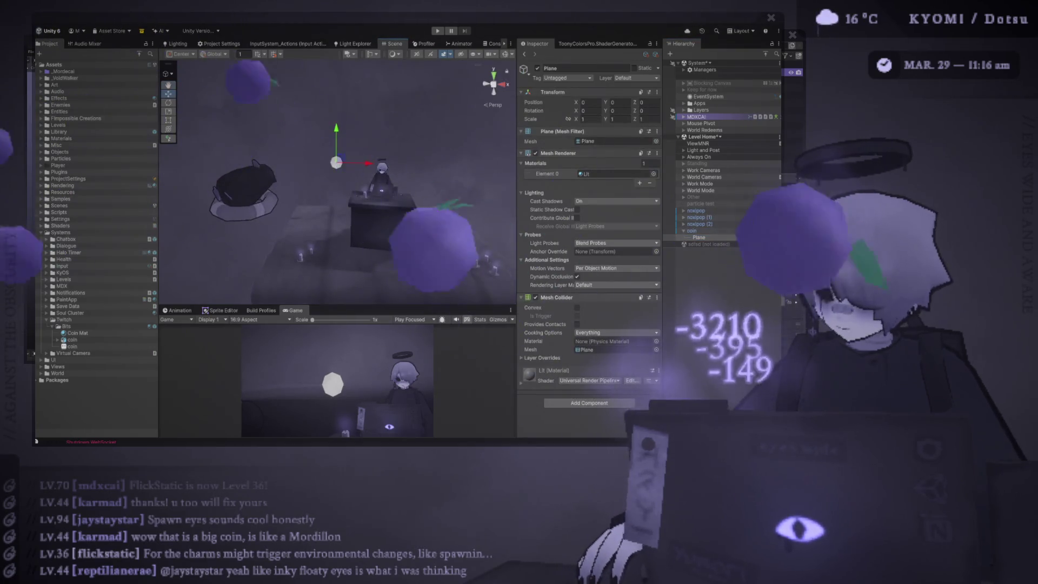
Rotate the Plane 90° on X and scale it to 0.1 on all axes.
{"action": "left_click", "coordinate": [589, 110]}
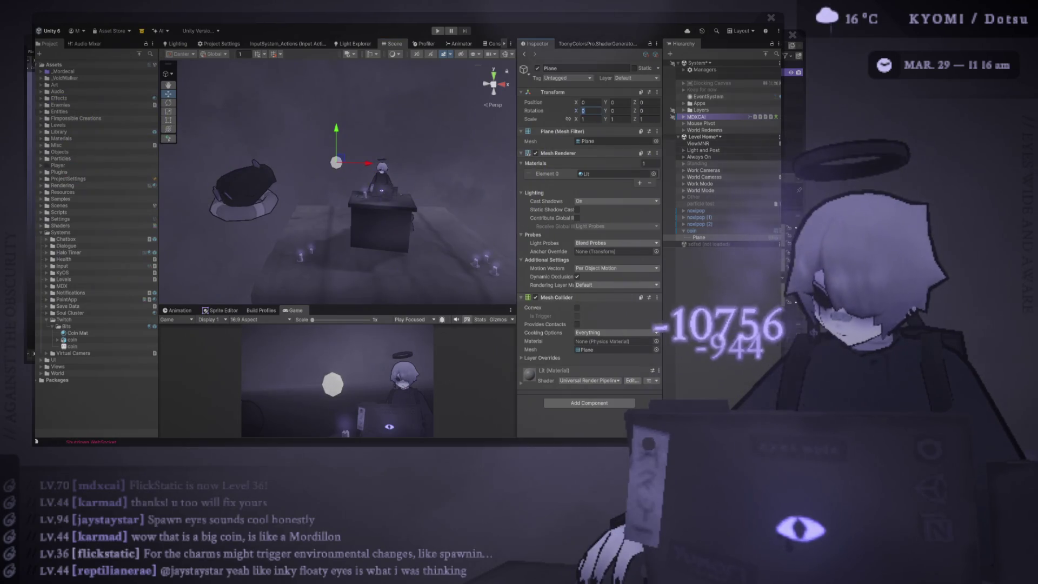
{"action": "type", "text": "180"}
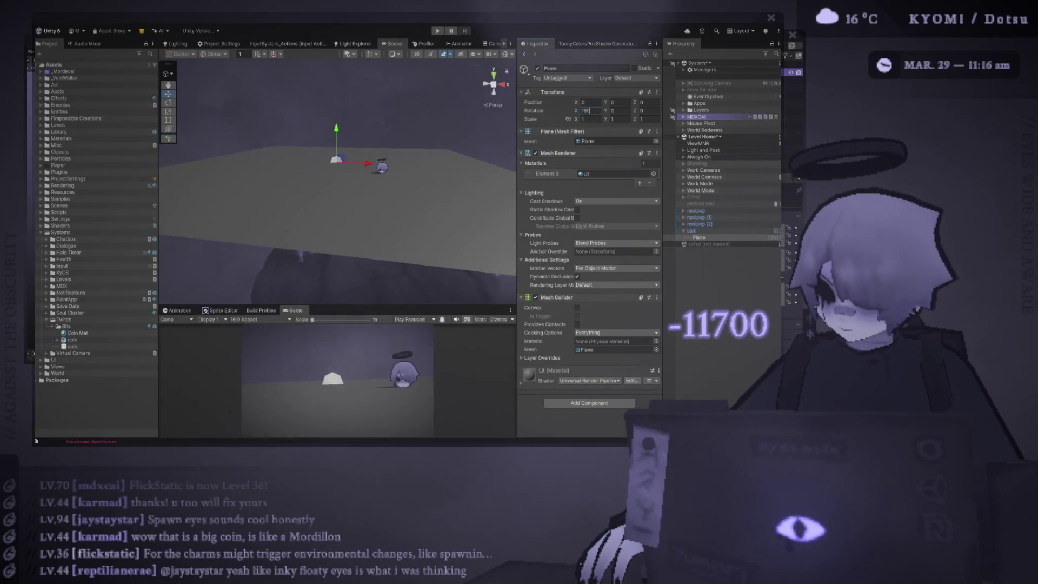
{"action": "key", "text": "BackSpace"}
{"action": "key", "text": "BackSpace"}
{"action": "key", "text": "BackSpace"}
{"action": "type", "text": "90"}
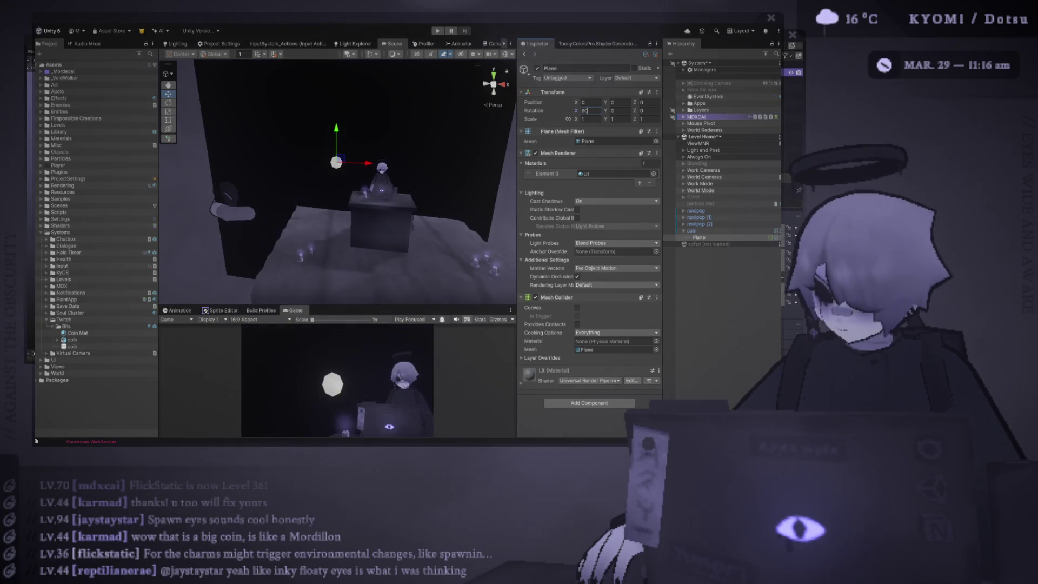
{"action": "type", "text": "0.2"}
{"action": "key", "text": "Tab"}
{"action": "type", "text": "0.2"}
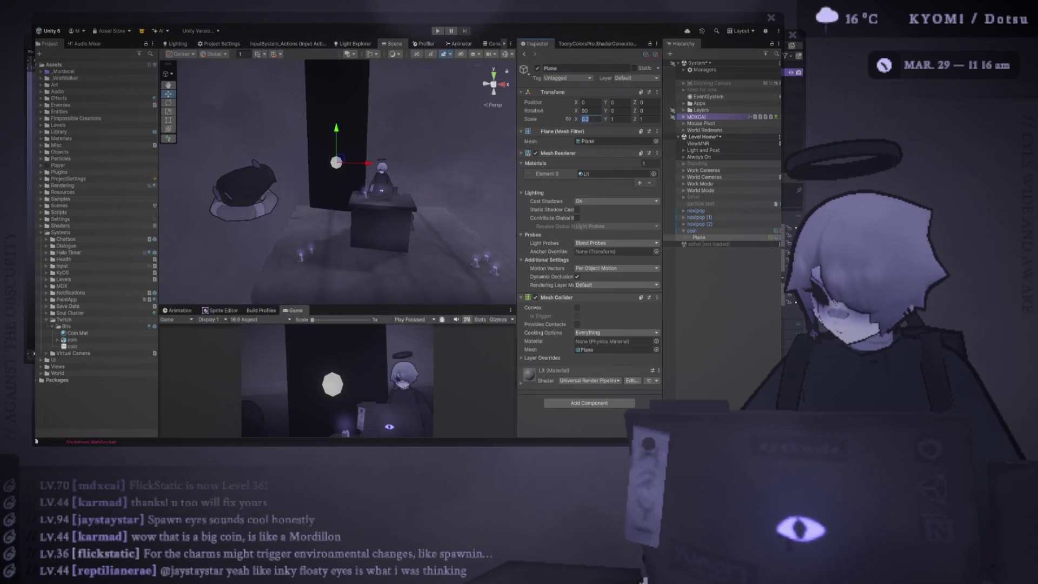
{"action": "key", "text": "Tab"}
{"action": "type", "text": "0.2"}
{"action": "scroll", "coordinate": [204, 166], "scroll_direction": "up", "scroll_amount": 5}
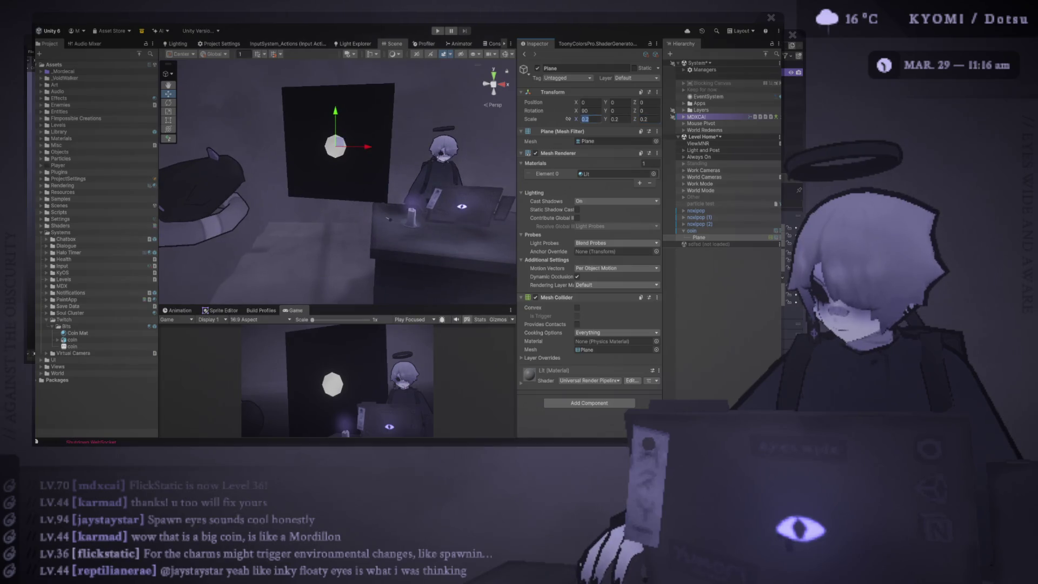
{"action": "type", "text": "0.1"}
{"action": "key", "text": "Tab"}
{"action": "type", "text": "0.1"}
{"action": "key", "text": "Tab"}
{"action": "type", "text": "0.1"}
{"action": "scroll", "coordinate": [335, 179], "scroll_direction": "up", "scroll_amount": 5}
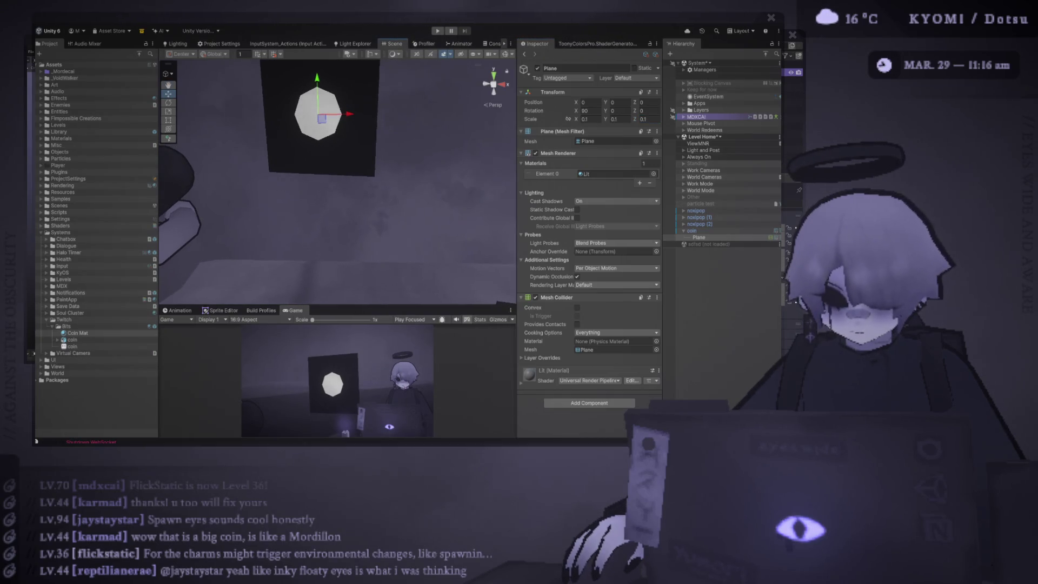
Duplicate Coin Mat and name the copy 'Coin Glow Mat'.
{"action": "left_click", "coordinate": [77, 333]}
{"action": "key", "text": "ctrl+d"}
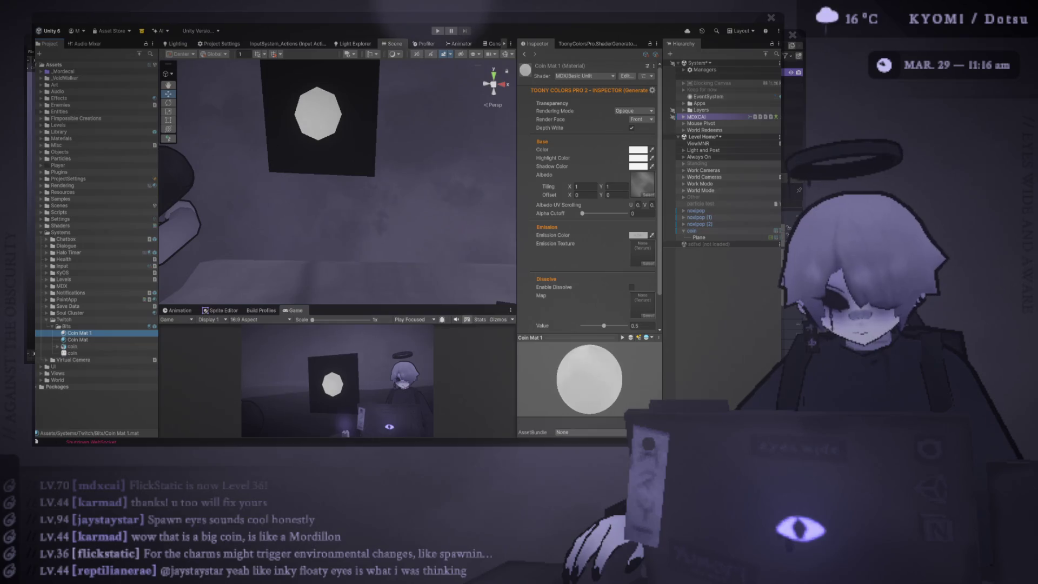
{"action": "type", "text": "Coin Gl"}
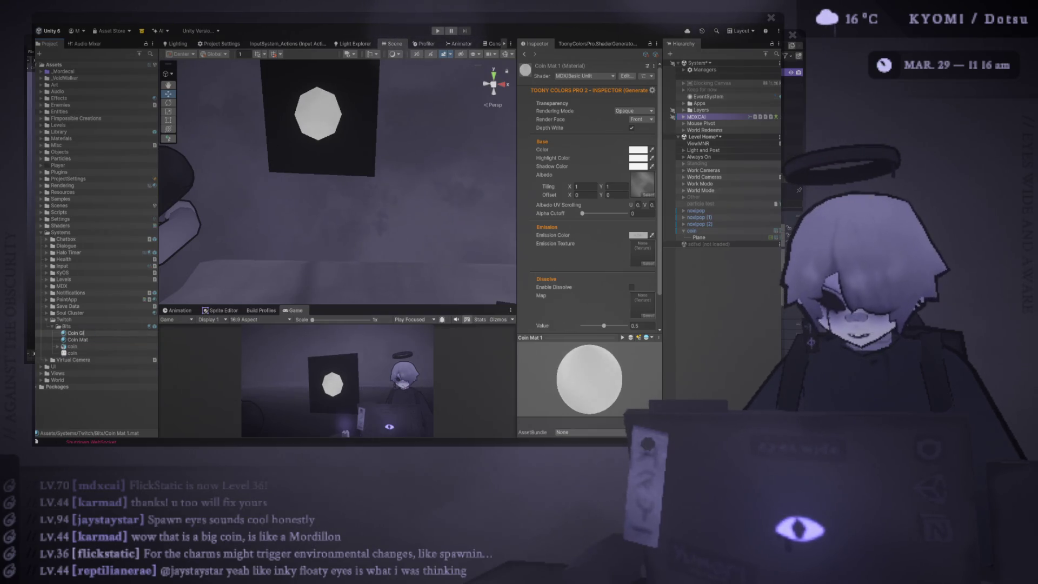
{"action": "type", "text": "ow Mat"}
{"action": "key", "text": "Return"}
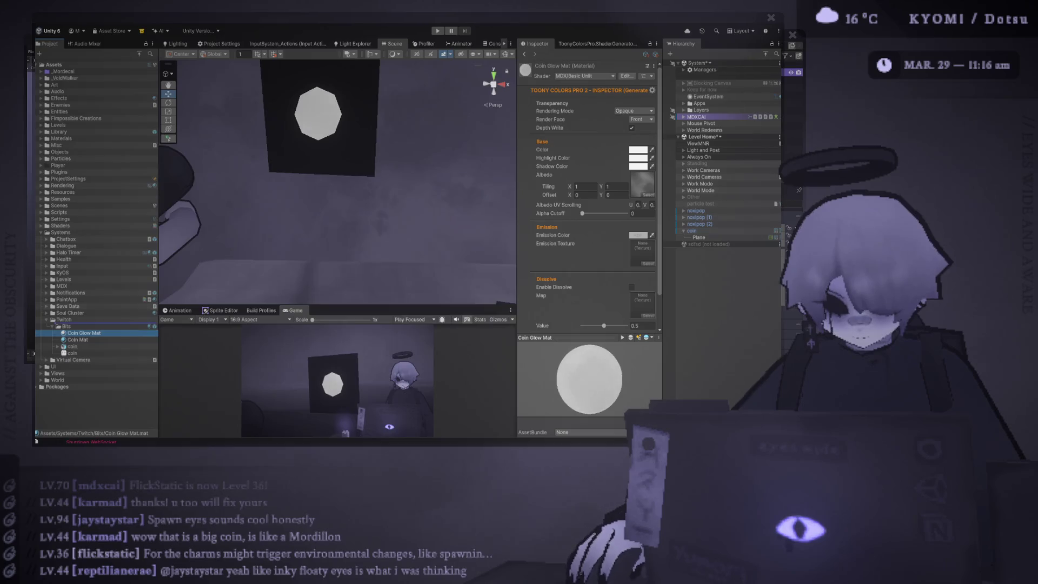
Set Coin Glow Mat to Fade rendering and adjust its V scrolling value, then reselect Coin Mat.
{"action": "left_click", "coordinate": [84, 333]}
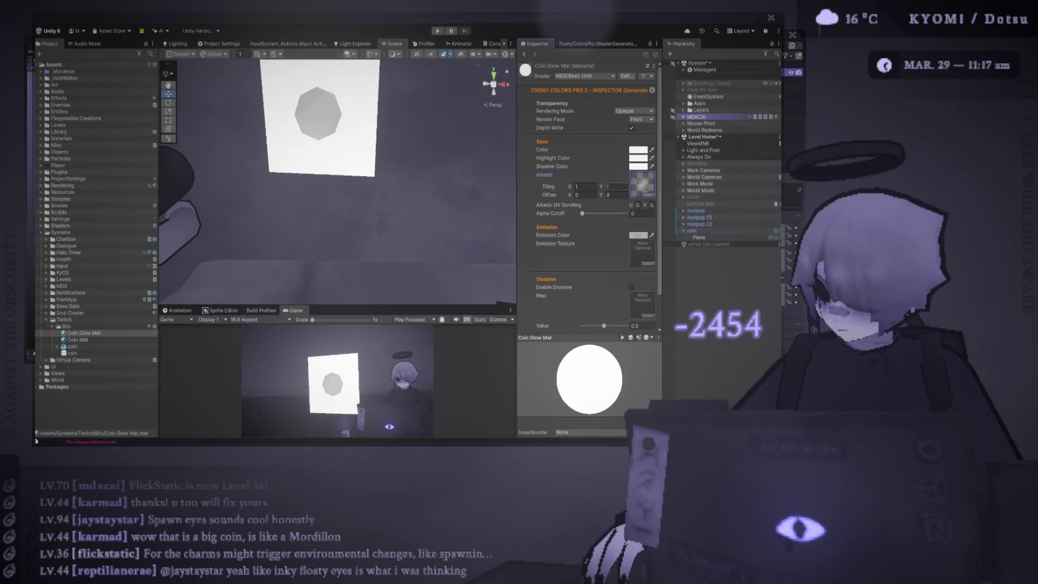
{"action": "key", "text": "ctrl+z"}
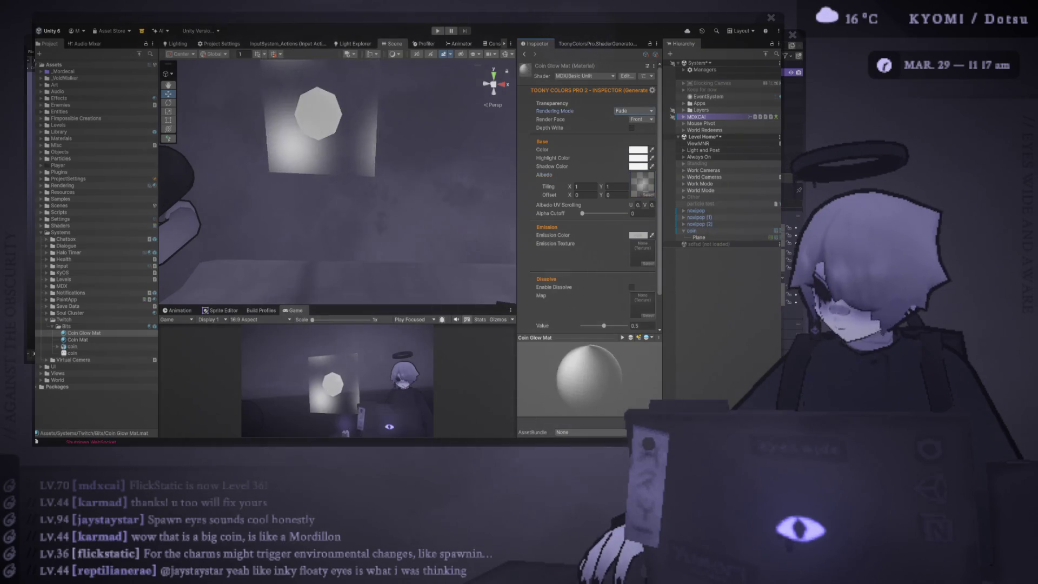
{"action": "left_click", "coordinate": [651, 205]}
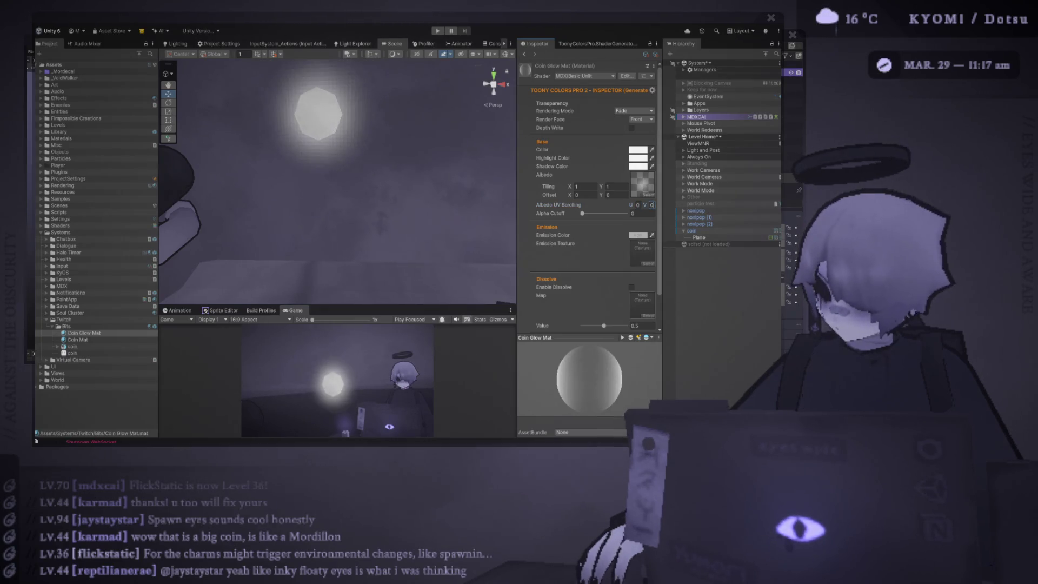
{"action": "key", "text": "Return"}
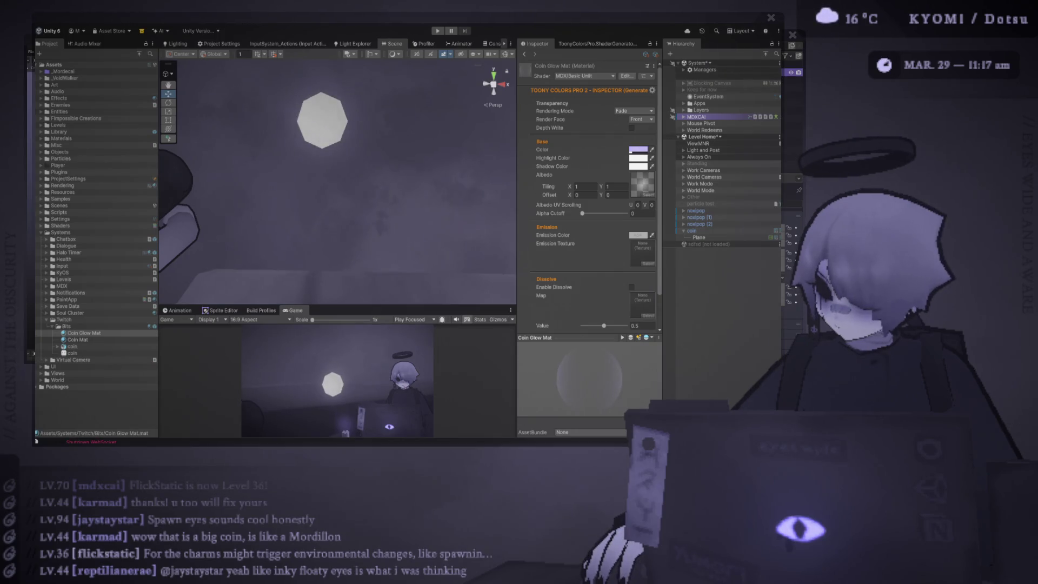
{"action": "left_click", "coordinate": [78, 340]}
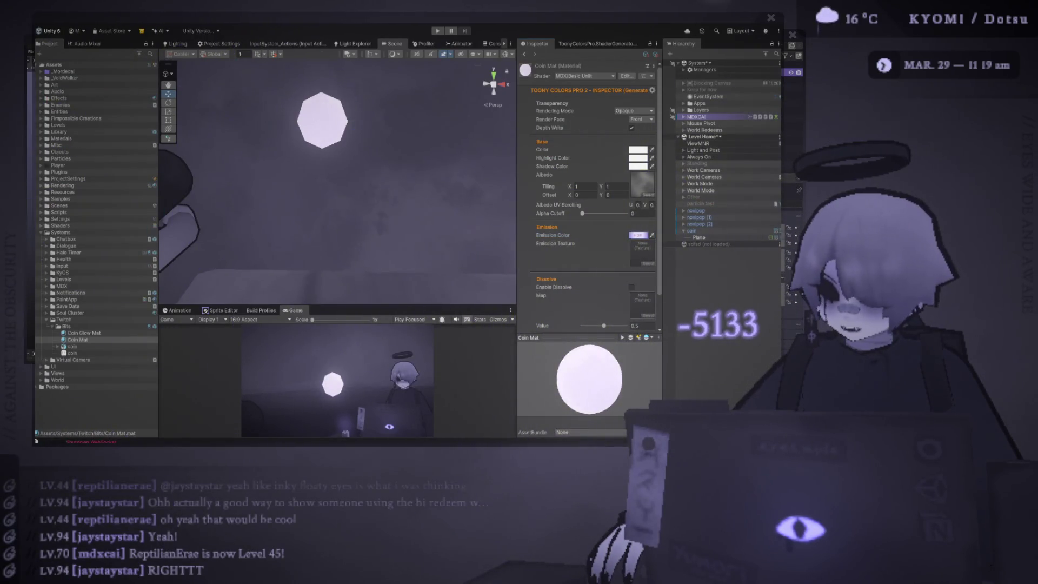
Select and frame the coin's glow Plane in the Scene view.
{"action": "double_click", "coordinate": [699, 237]}
Set Coin Glow Mat's Render Face to Both for the coin's glow Plane.
{"action": "key", "text": "r"}
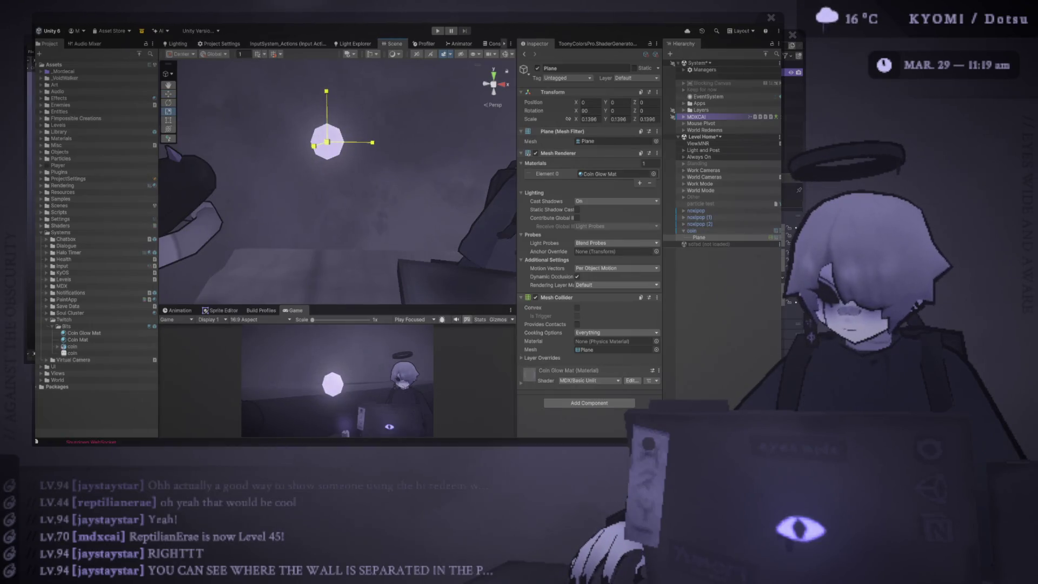
{"action": "left_click", "coordinate": [84, 333]}
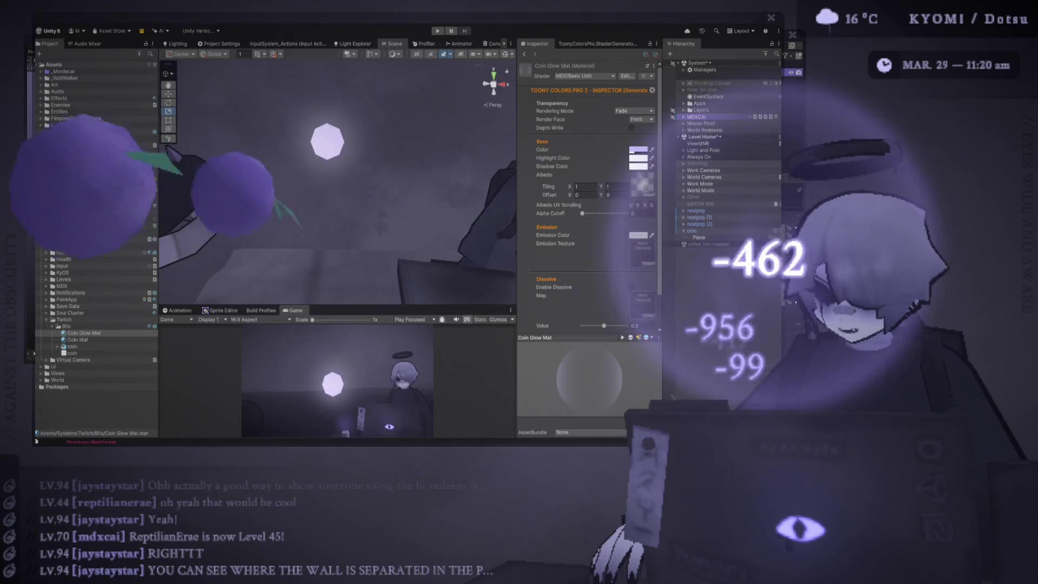
{"action": "left_click", "coordinate": [699, 237]}
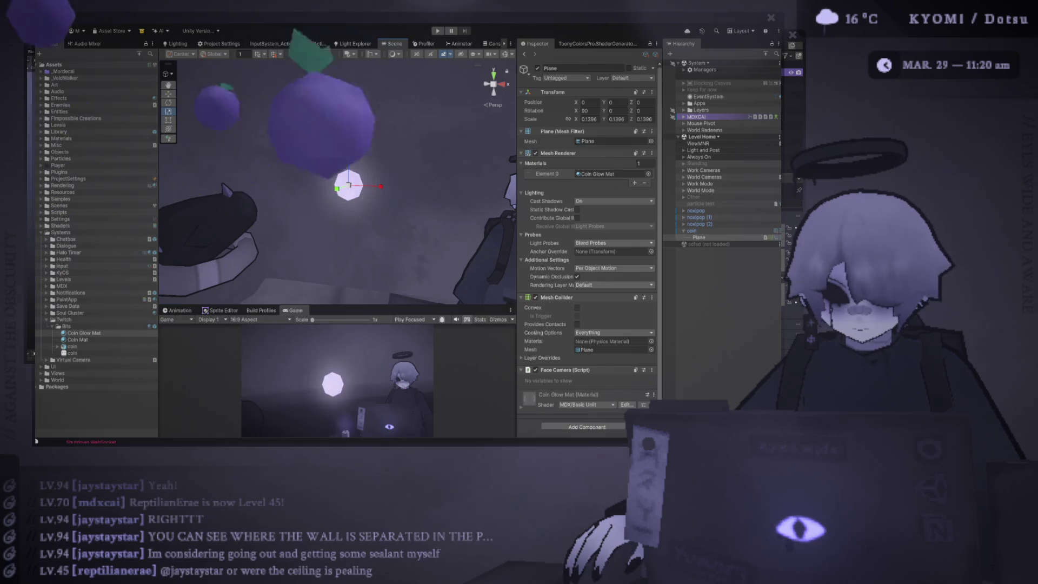
{"action": "left_click", "coordinate": [83, 333]}
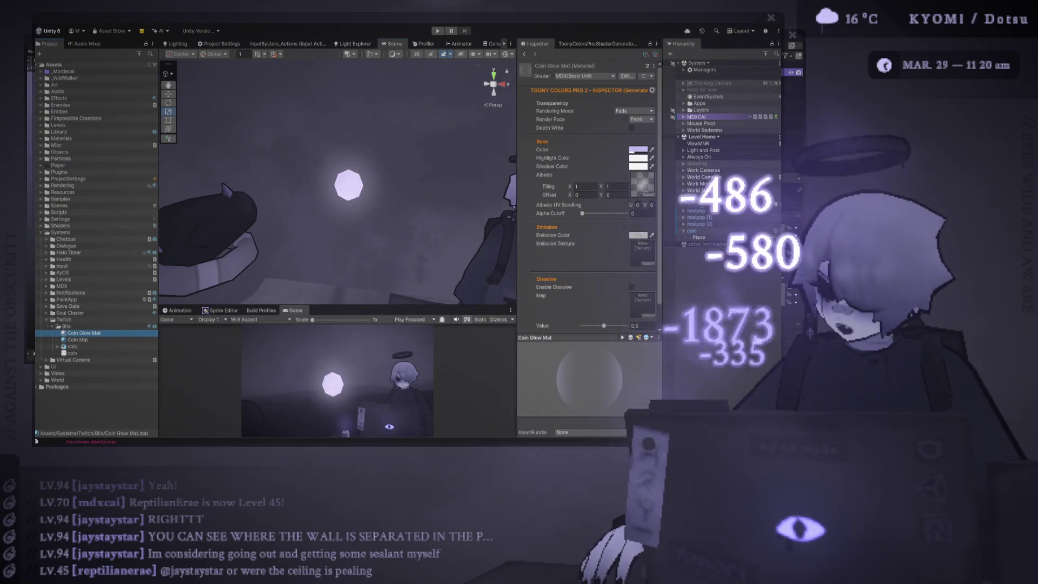
{"action": "left_click", "coordinate": [642, 119]}
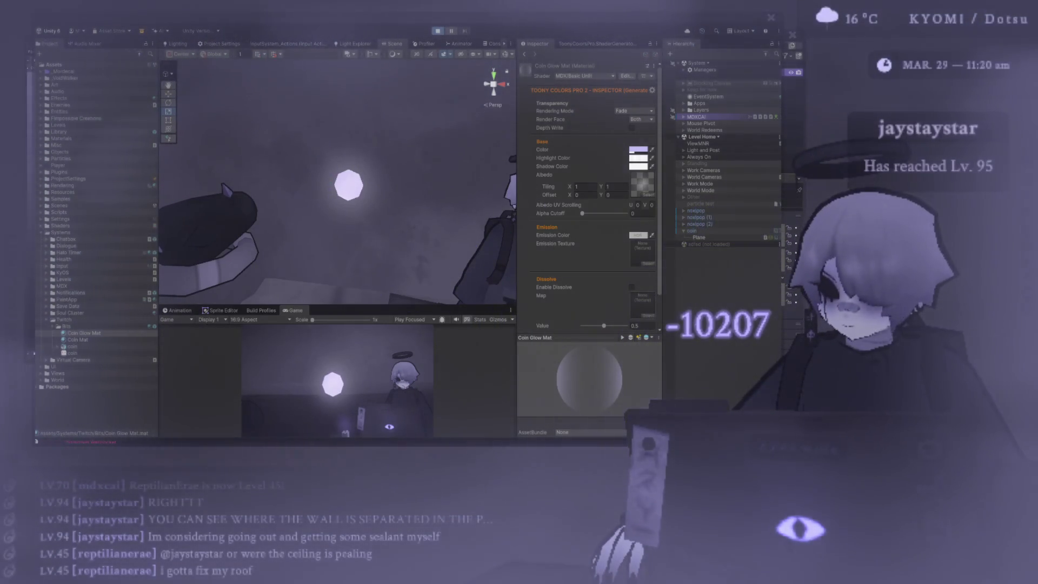
Run the game, then expand World Redeems and Level Home to select the coin.
{"action": "key", "text": "ctrl+p"}
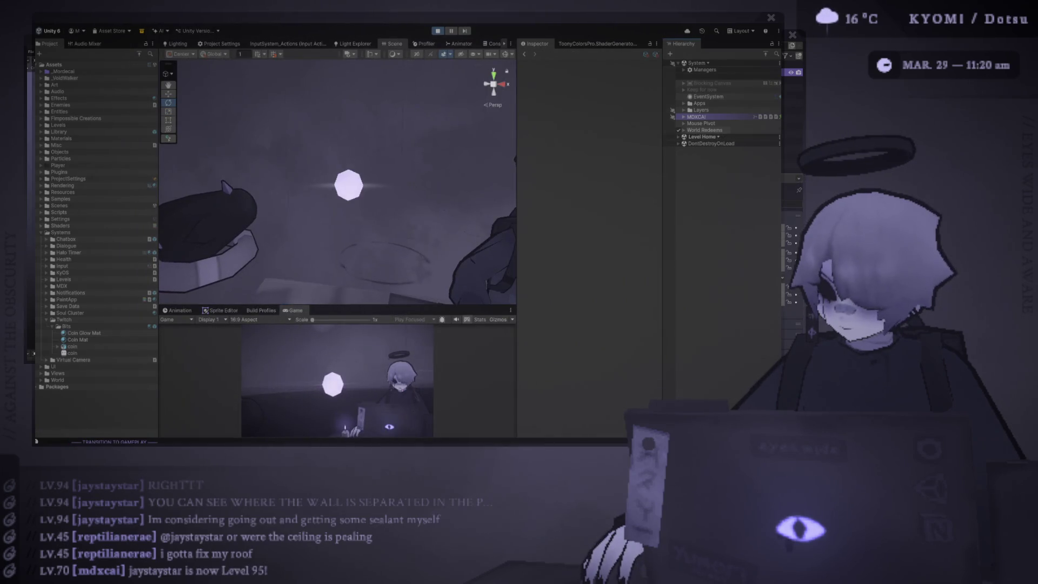
{"action": "left_click", "coordinate": [683, 129]}
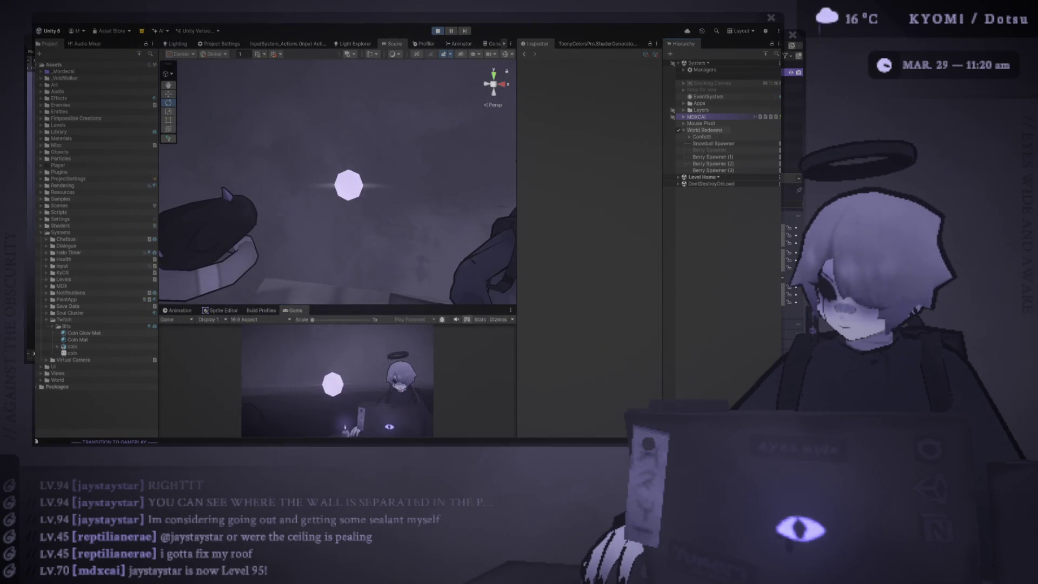
{"action": "left_click", "coordinate": [683, 130]}
{"action": "left_click", "coordinate": [678, 136]}
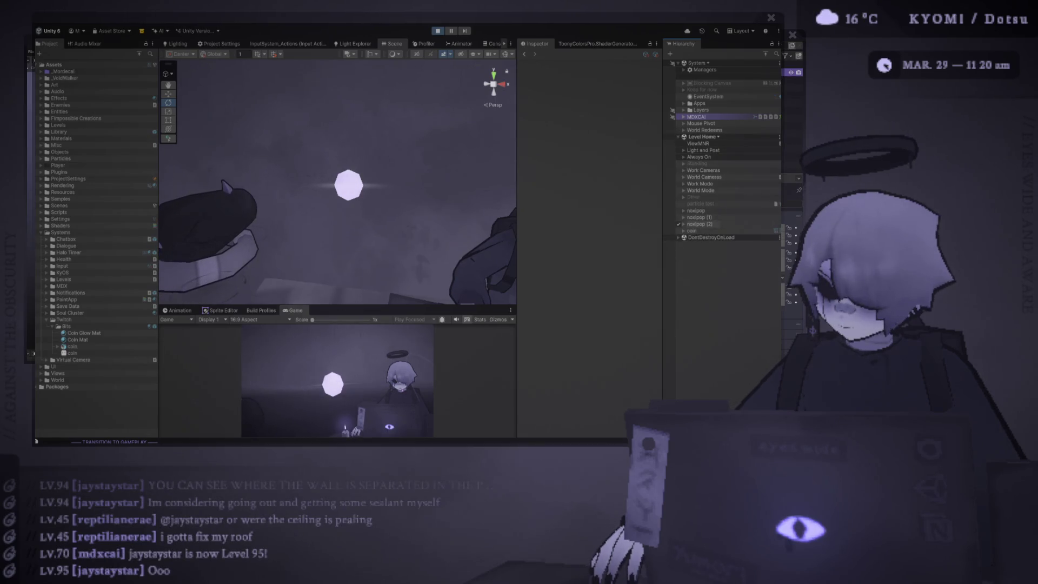
{"action": "left_click", "coordinate": [691, 230]}
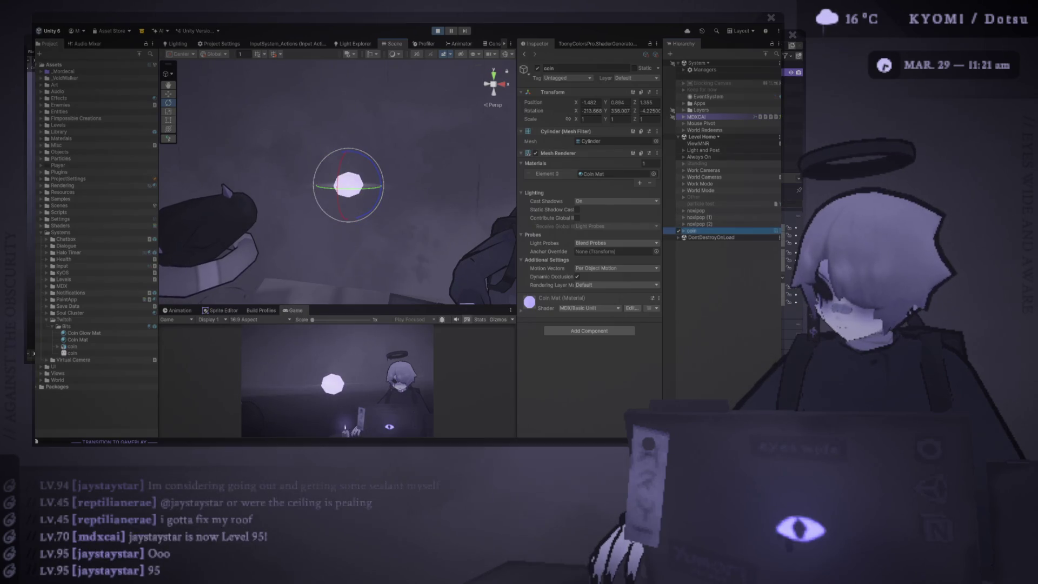
Select the coin's glow Plane and stop the running game.
{"action": "left_click", "coordinate": [678, 230]}
{"action": "left_click", "coordinate": [699, 237]}
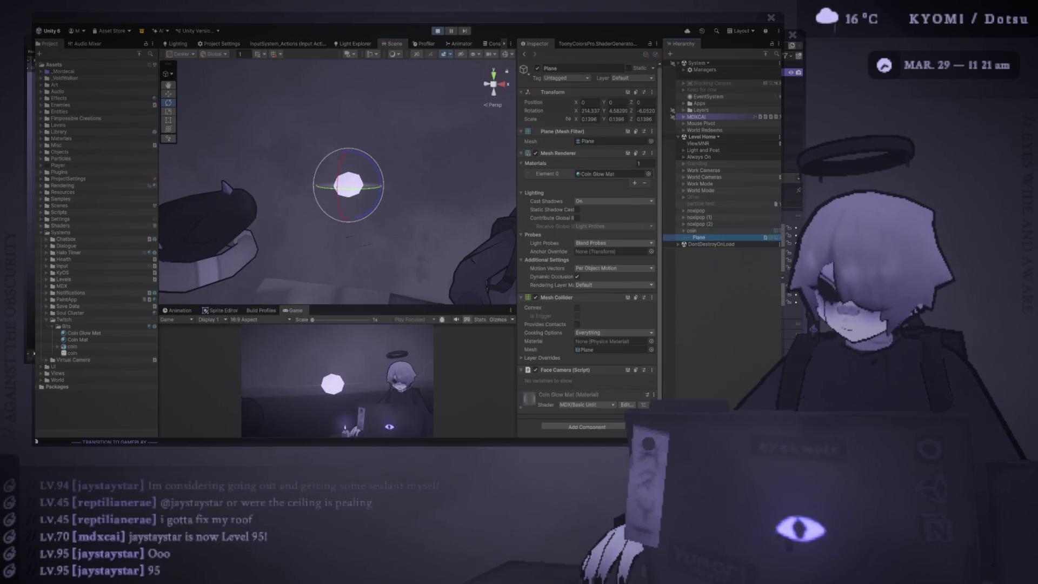
{"action": "scroll", "coordinate": [586, 244], "scroll_direction": "down", "scroll_amount": 1}
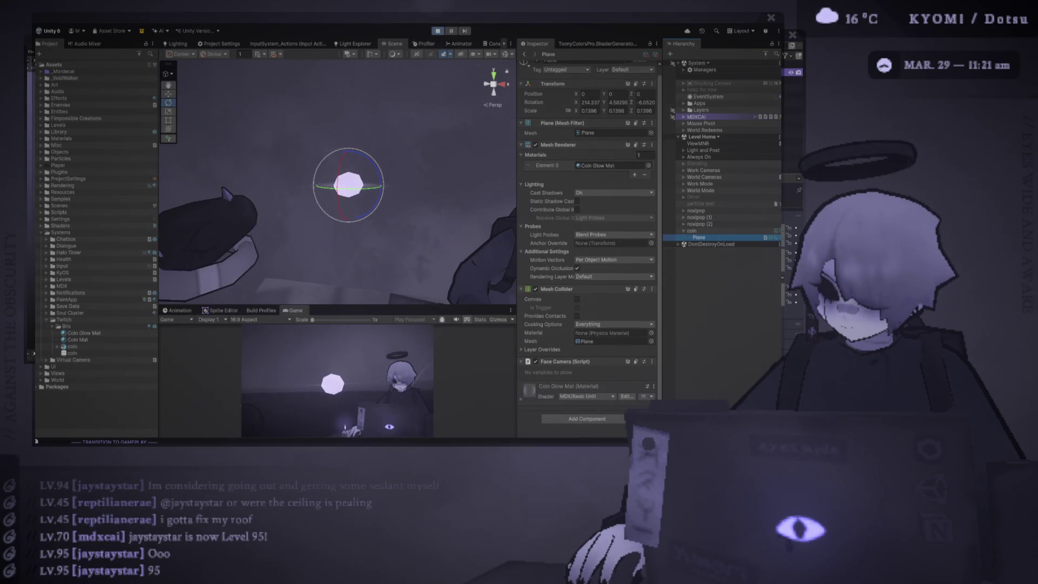
{"action": "key", "text": "ctrl+p"}
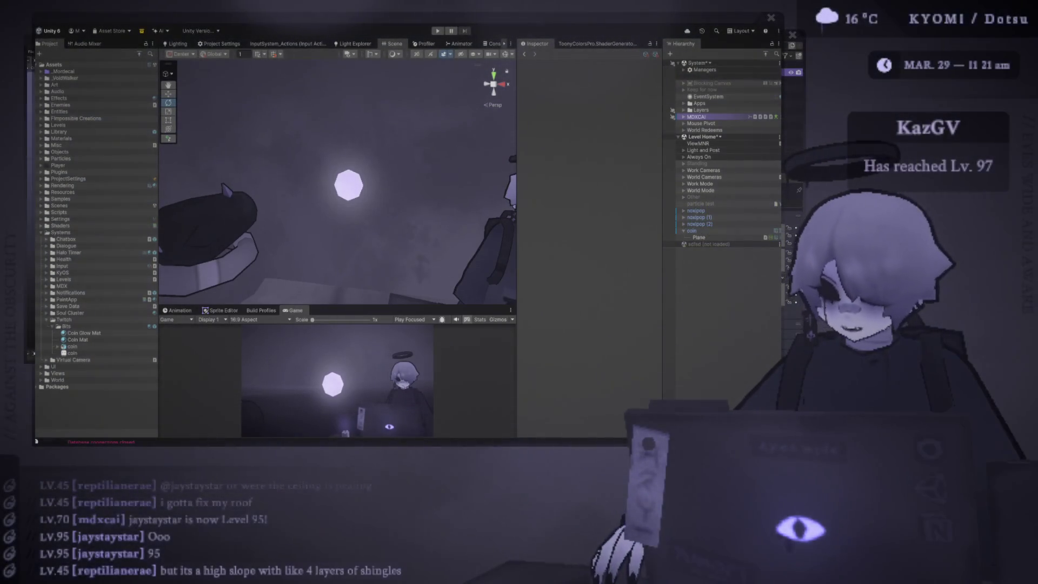
Set the glow Plane's X rotation to 0 and run the game again.
{"action": "left_click", "coordinate": [699, 238]}
{"action": "scroll", "coordinate": [586, 244], "scroll_direction": "down", "scroll_amount": 1}
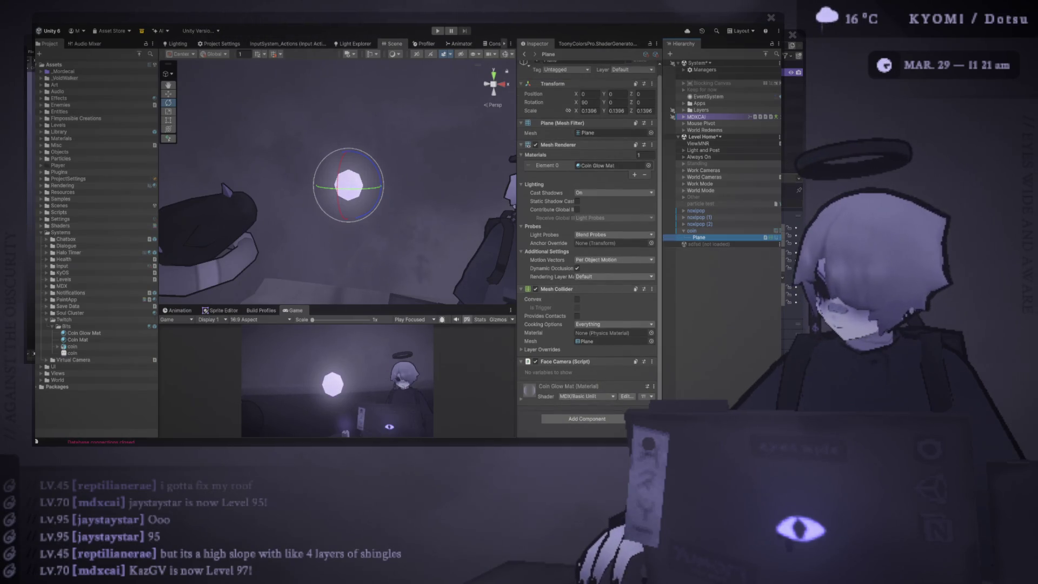
{"action": "type", "text": "0"}
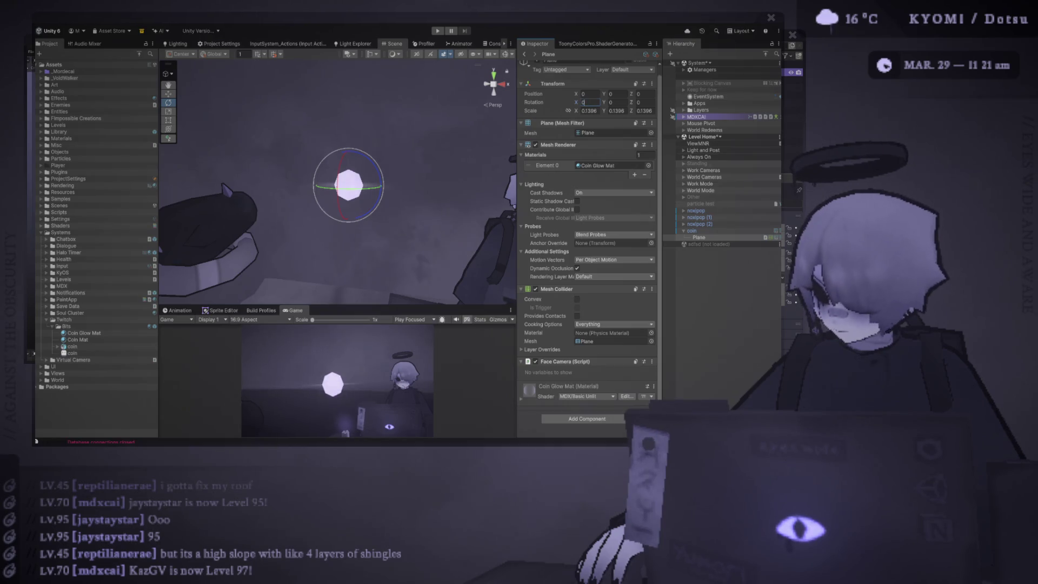
{"action": "key", "text": "ctrl+p"}
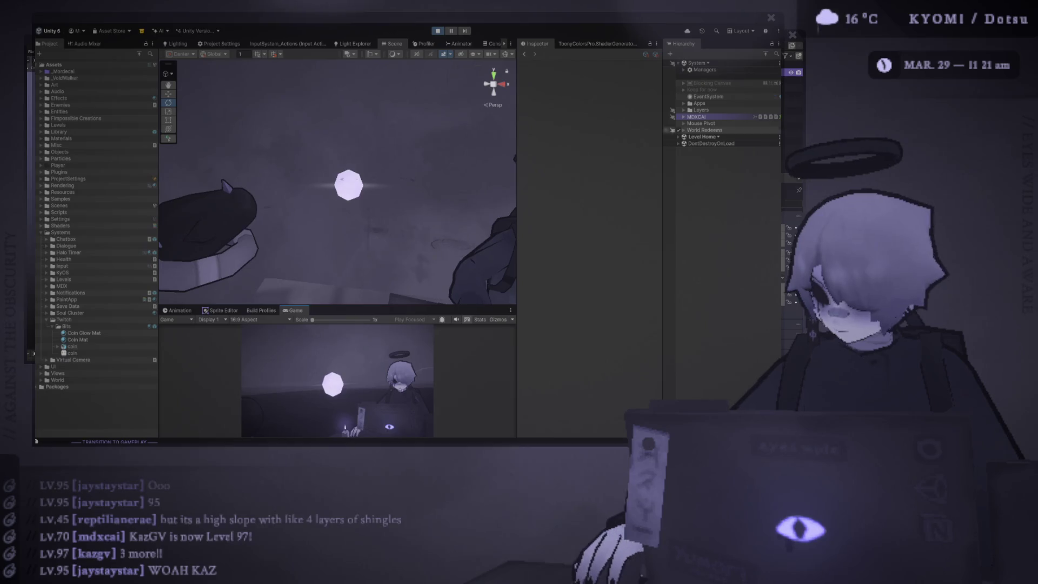
Stop the game, save the scene, and select the glow Plane.
{"action": "key", "text": "ctrl+p"}
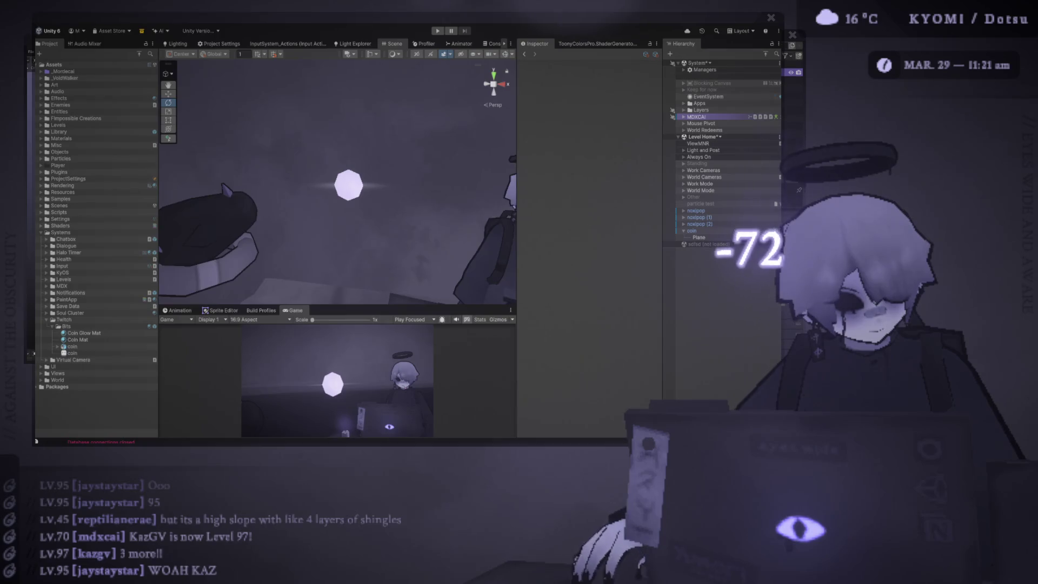
{"action": "key", "text": "ctrl+s"}
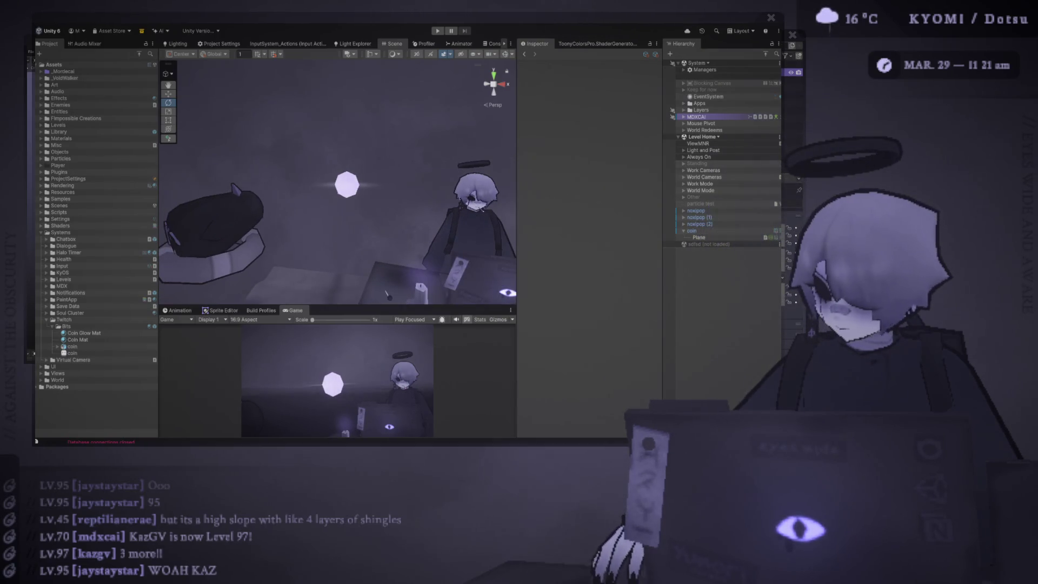
{"action": "left_click", "coordinate": [692, 230]}
{"action": "left_click", "coordinate": [725, 325]}
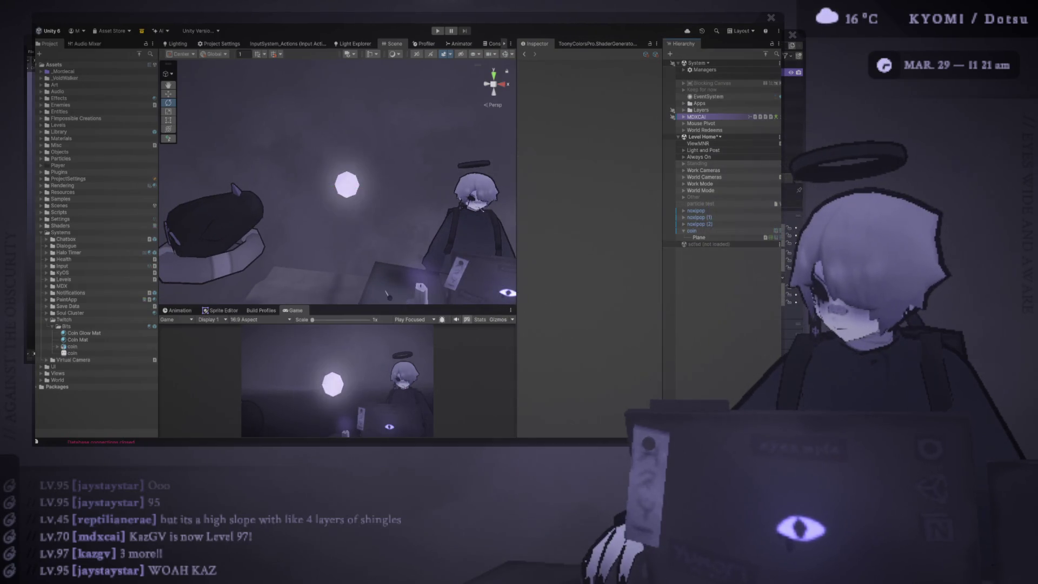
{"action": "left_click", "coordinate": [699, 237]}
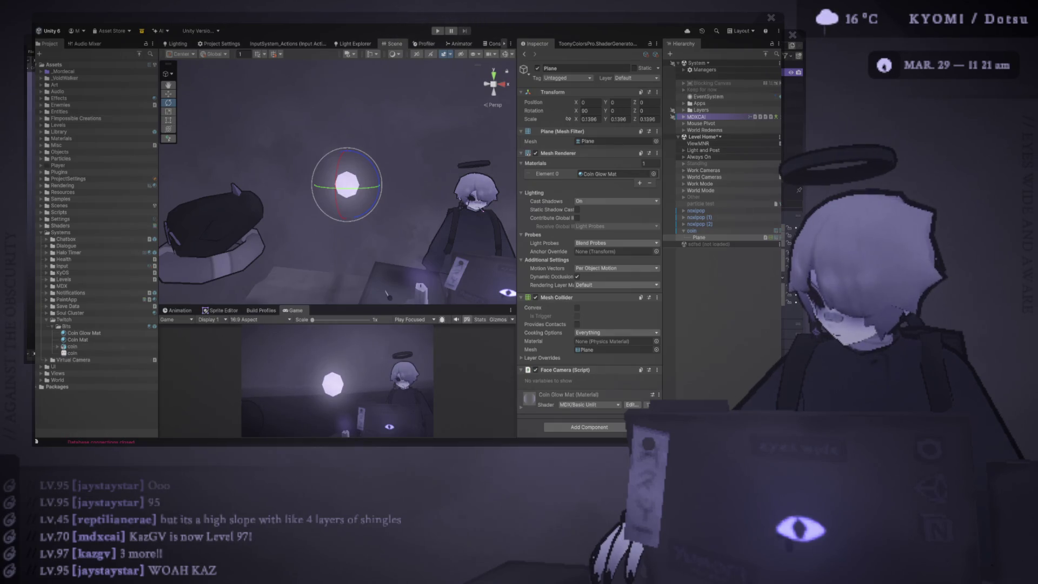
Remove MM Face Direction from the Plane and drag it out from under the coin.
{"action": "left_click", "coordinate": [613, 280]}
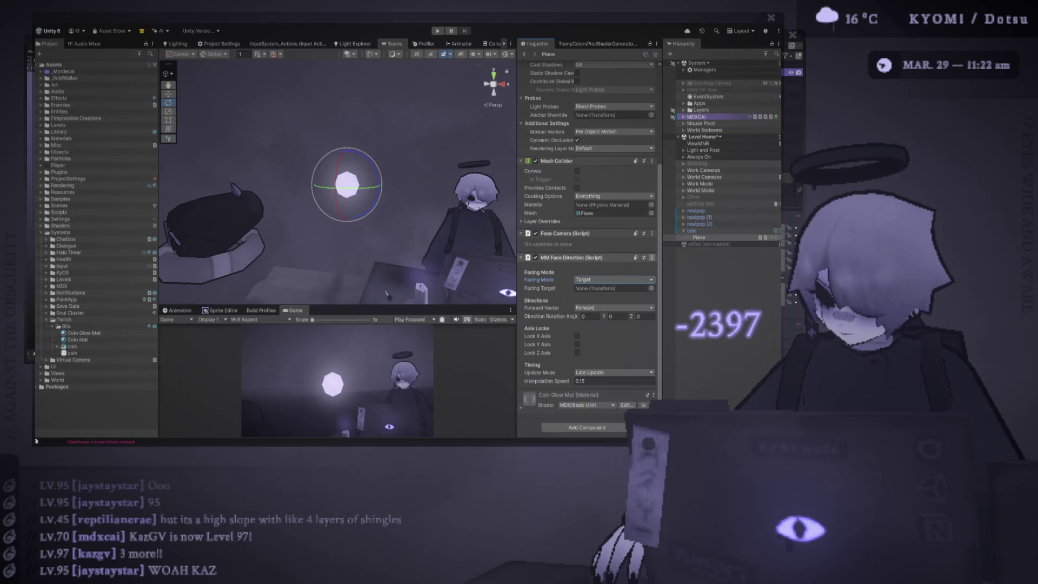
{"action": "key", "text": "ctrl+z"}
{"action": "left_click", "coordinate": [699, 238]}
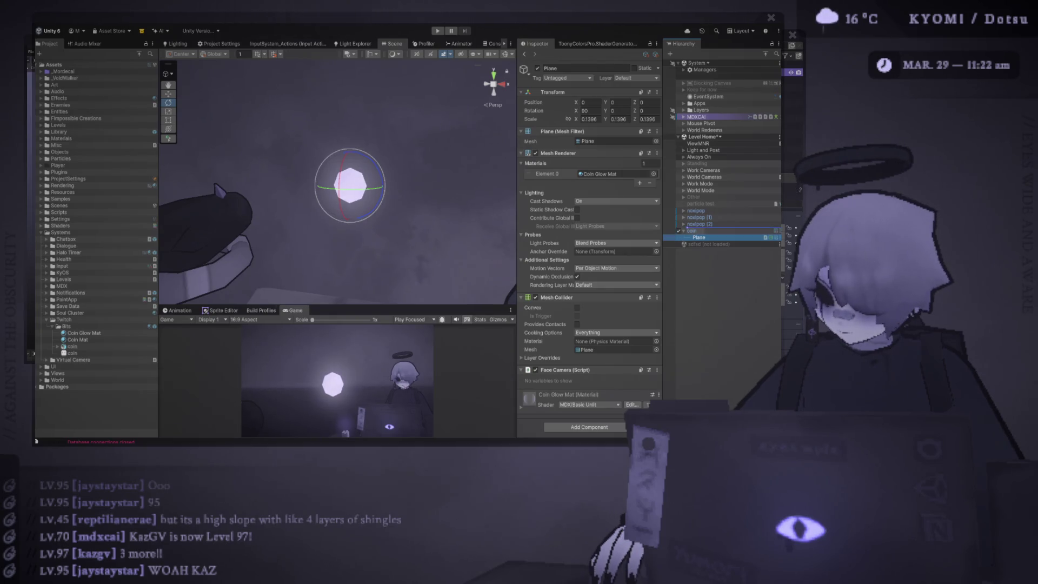
{"action": "left_click_drag", "start_coordinate": [699, 237], "coordinate": [695, 228]}
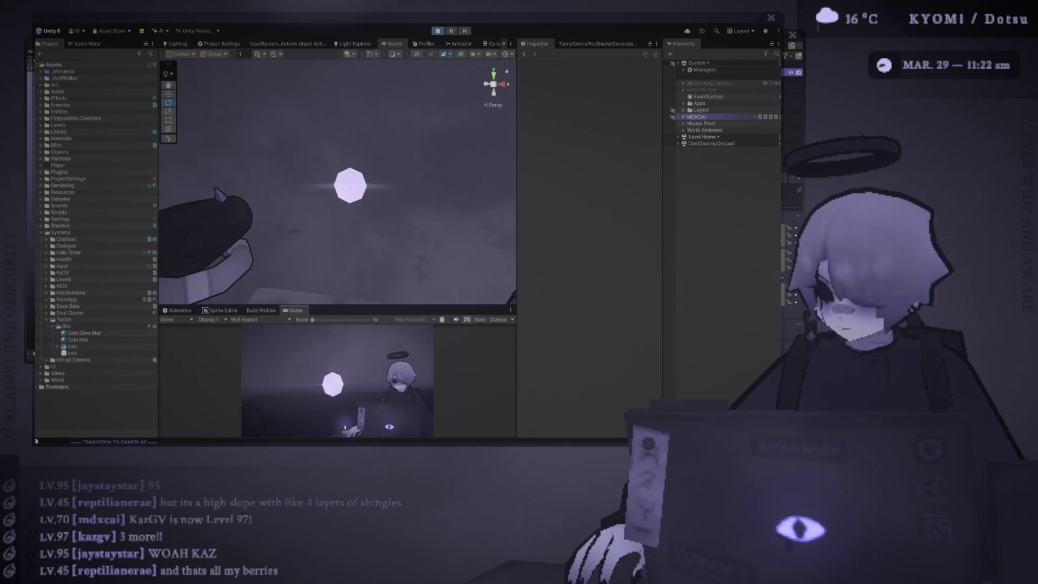
Stop the game and set both the coin's and the glow Plane's X rotation to 0.
{"action": "left_click_drag", "start_coordinate": [346, 189], "coordinate": [324, 211]}
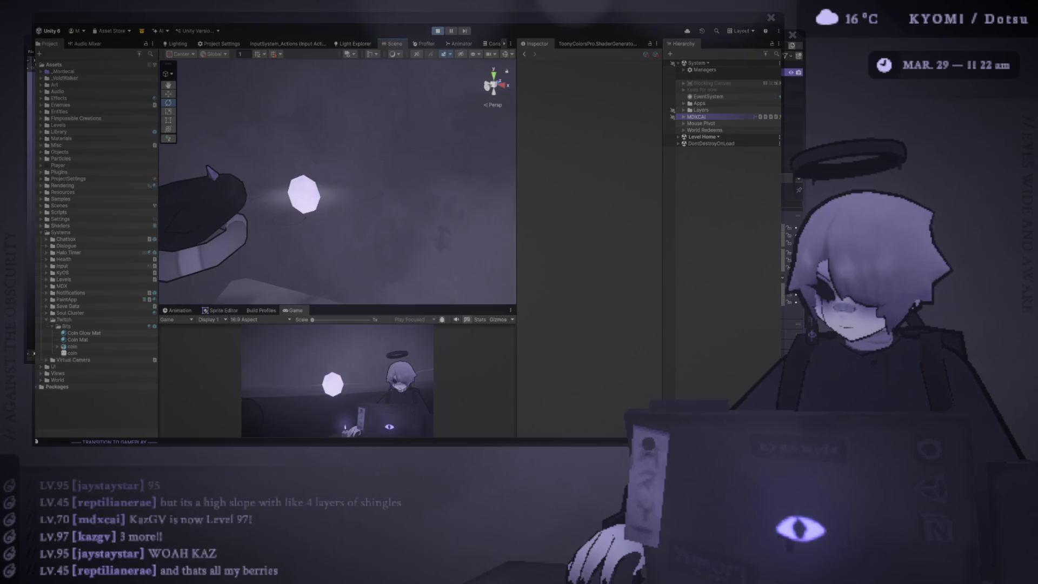
{"action": "key", "text": "ctrl+p"}
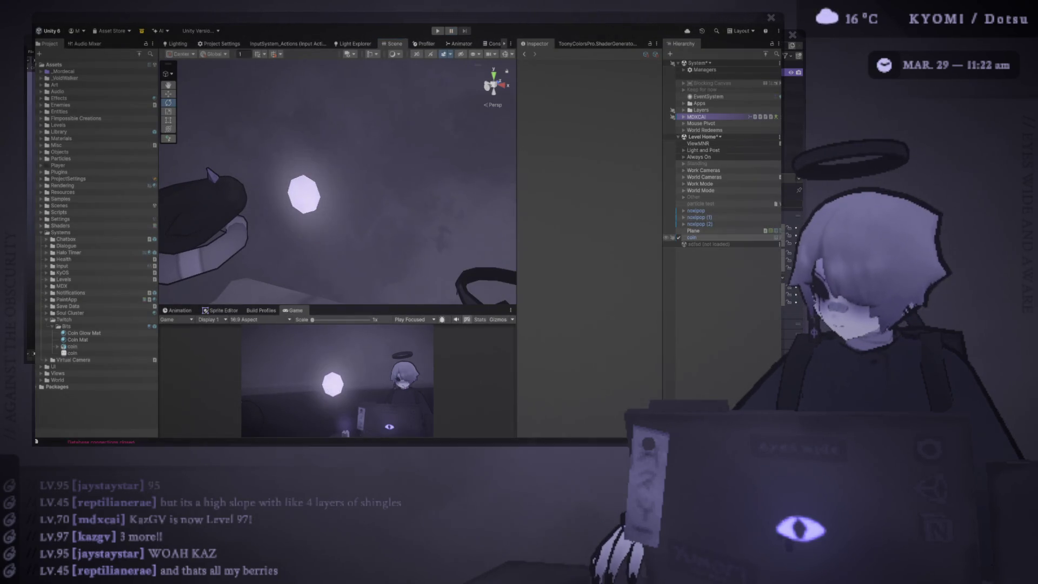
{"action": "left_click", "coordinate": [692, 238]}
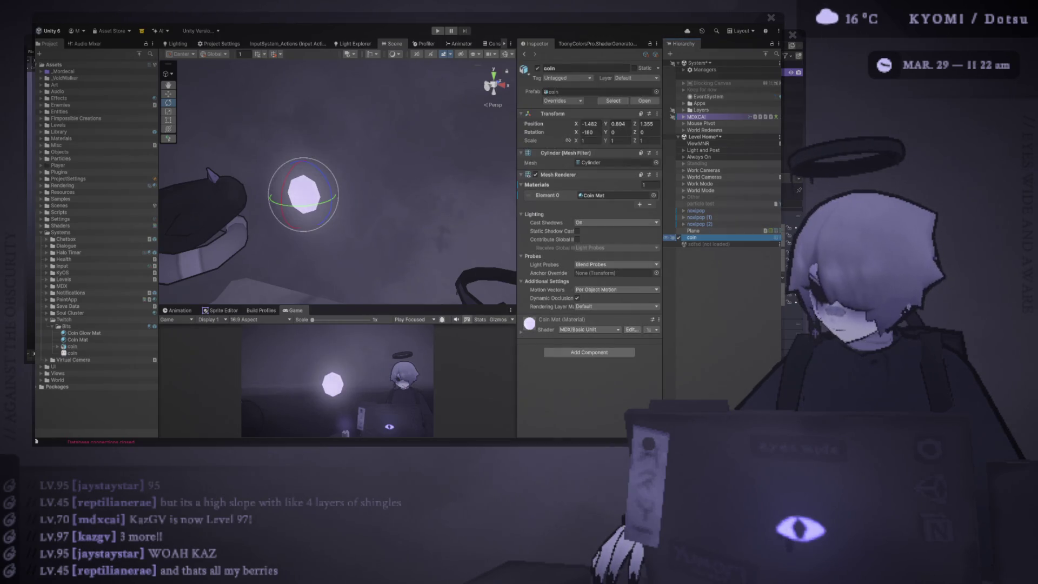
{"action": "left_click", "coordinate": [588, 132]}
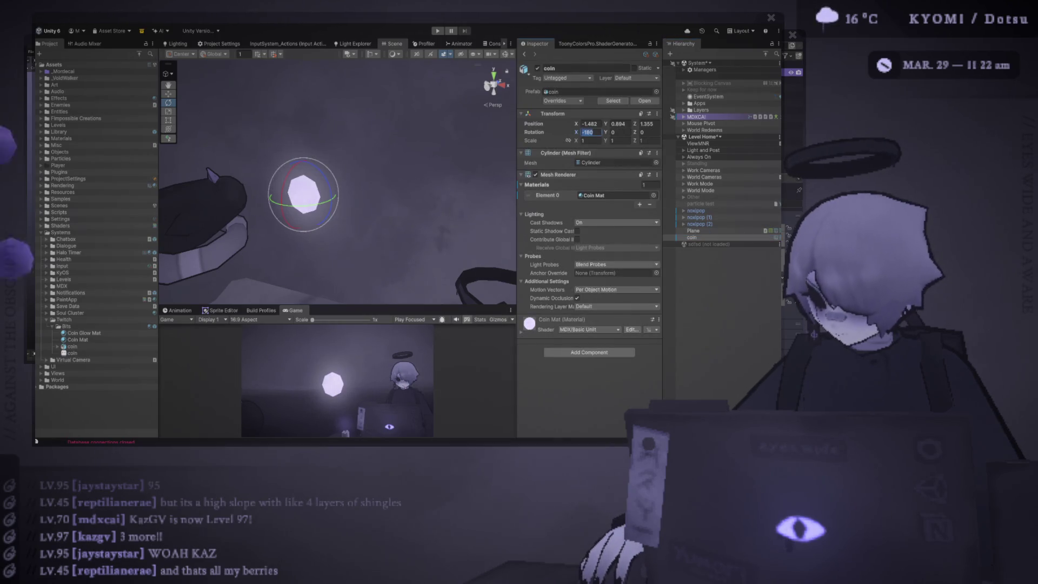
{"action": "type", "text": "0"}
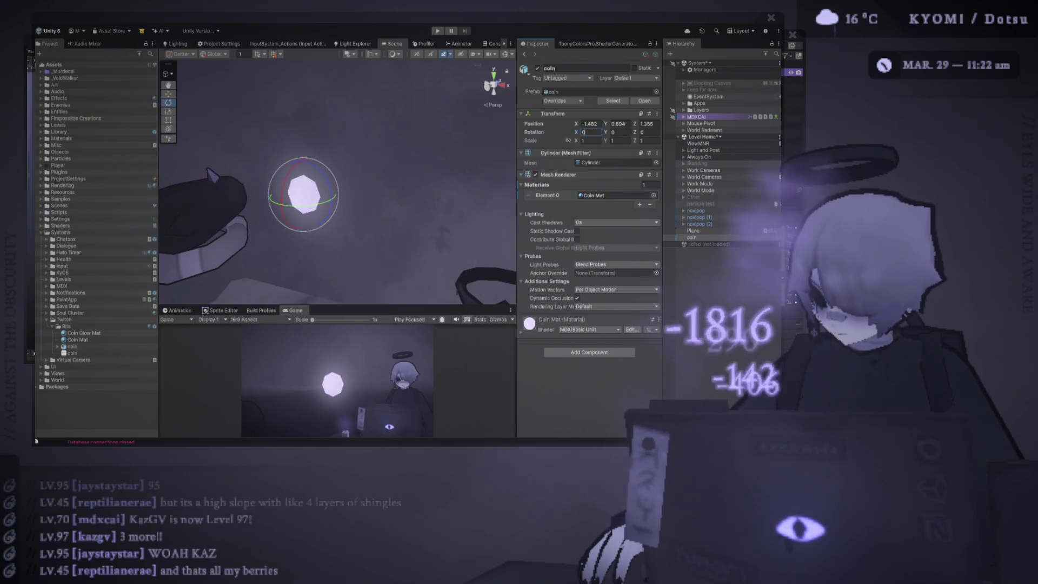
{"action": "left_click", "coordinate": [693, 231]}
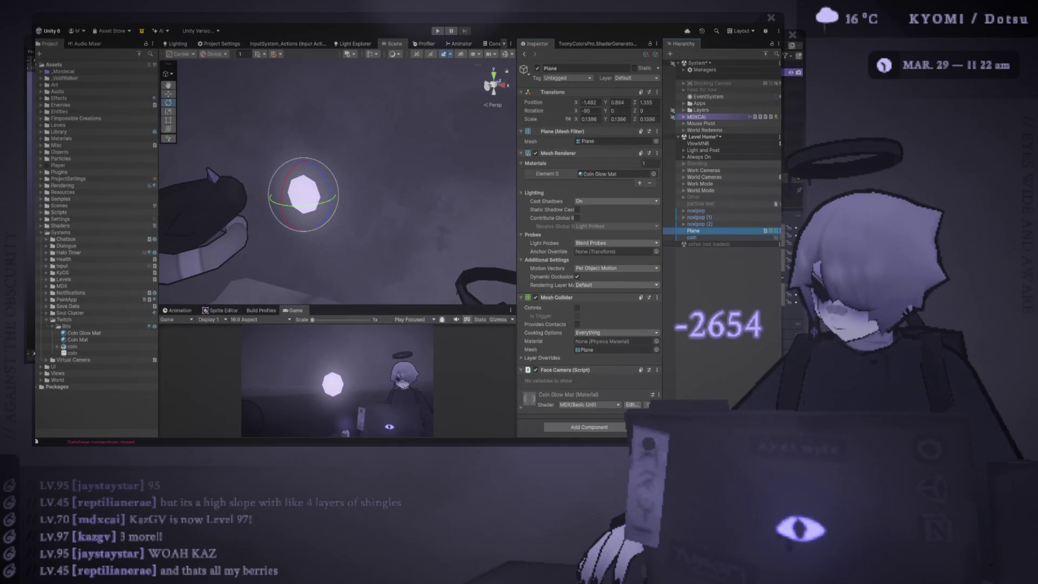
{"action": "type", "text": "0"}
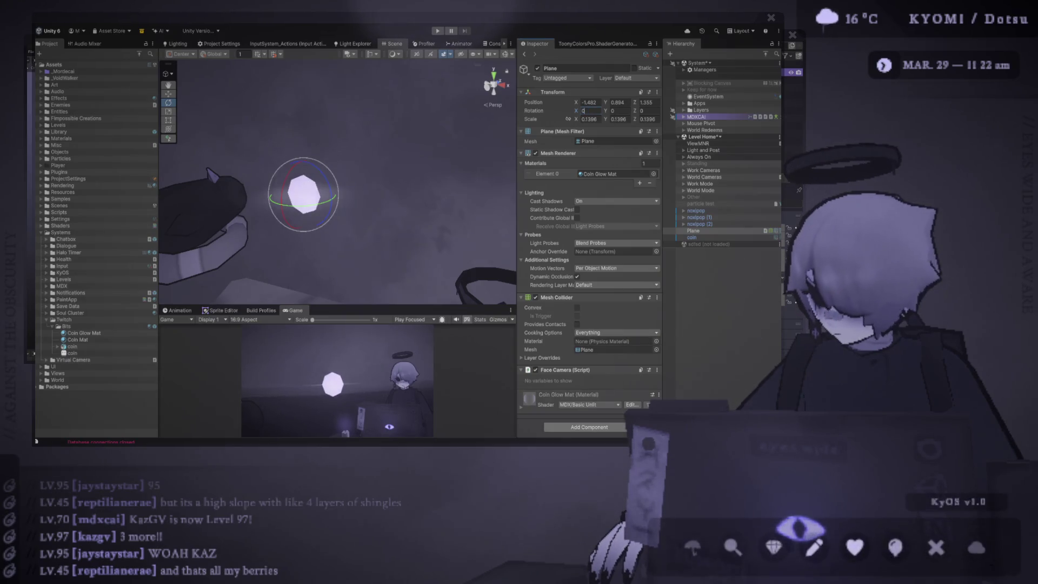
{"action": "left_click", "coordinate": [693, 230]}
Wrap the Plane in a new empty parent, rotate the Plane 90 on X, and run the game.
{"action": "key", "text": "ctrl+shift+g"}
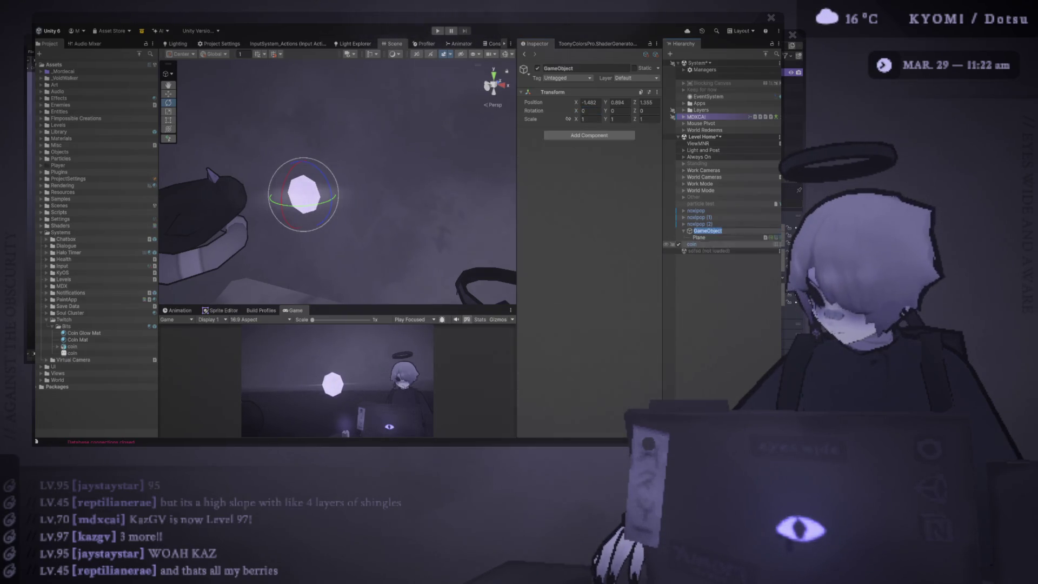
{"action": "left_click", "coordinate": [589, 111]}
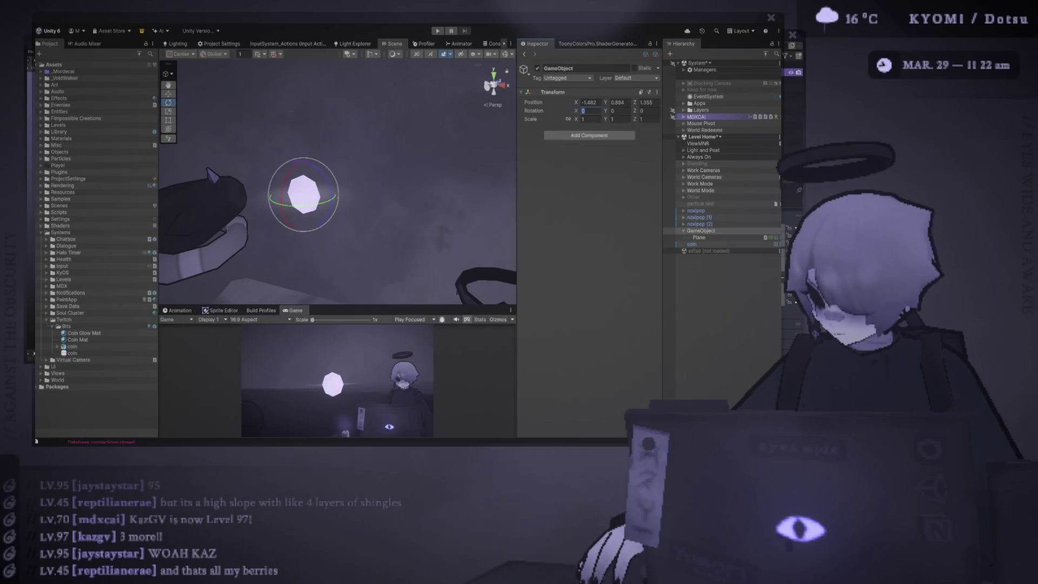
{"action": "left_click", "coordinate": [699, 237]}
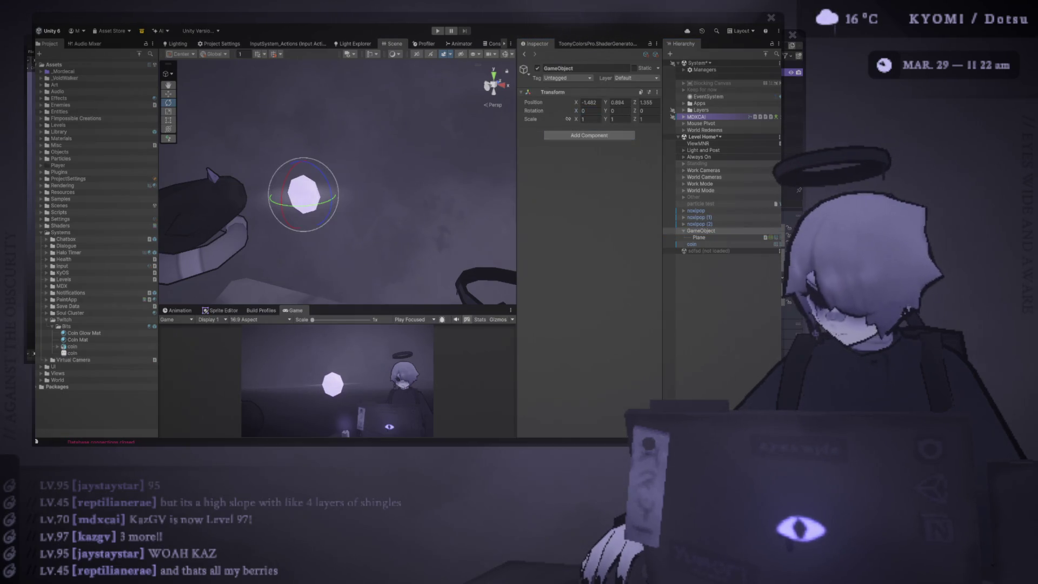
{"action": "left_click", "coordinate": [585, 110]}
{"action": "type", "text": "90"}
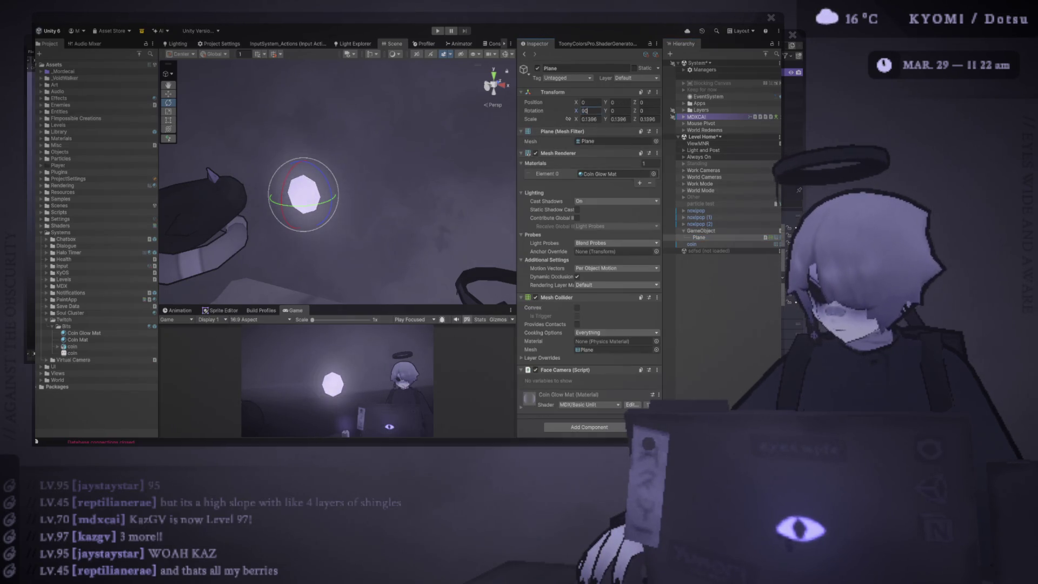
{"action": "key", "text": "Return"}
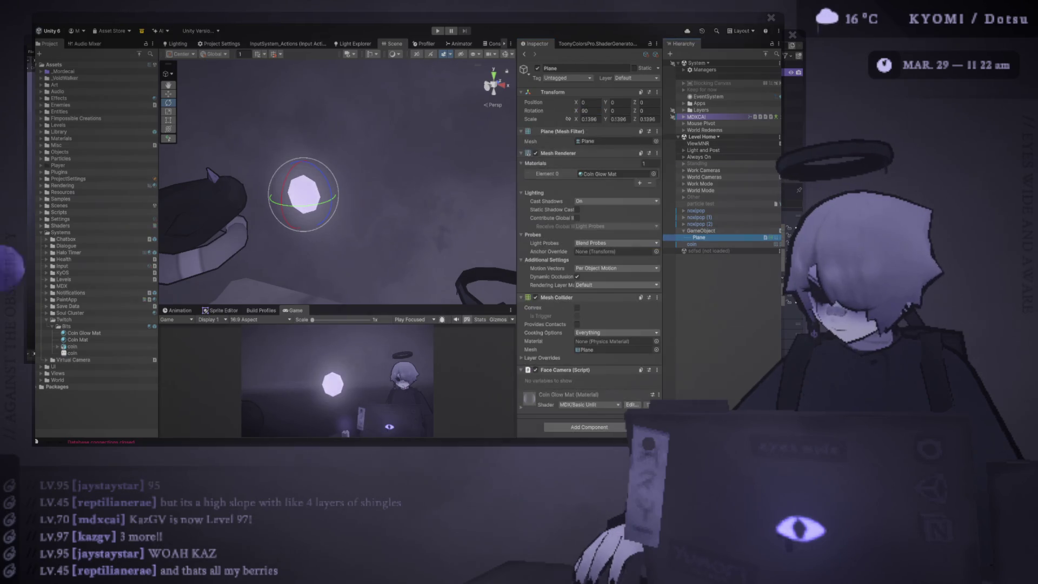
{"action": "key", "text": "ctrl+p"}
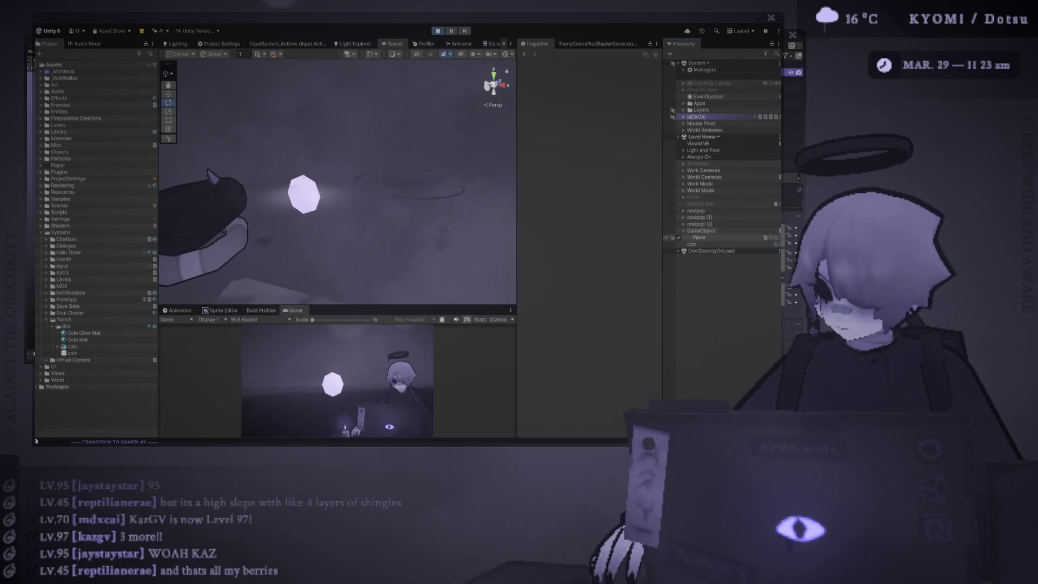
Edit the glow Plane's X rotation and locate the FaceCamera script in the project assets.
{"action": "left_click", "coordinate": [699, 237]}
{"action": "type", "text": "90"}
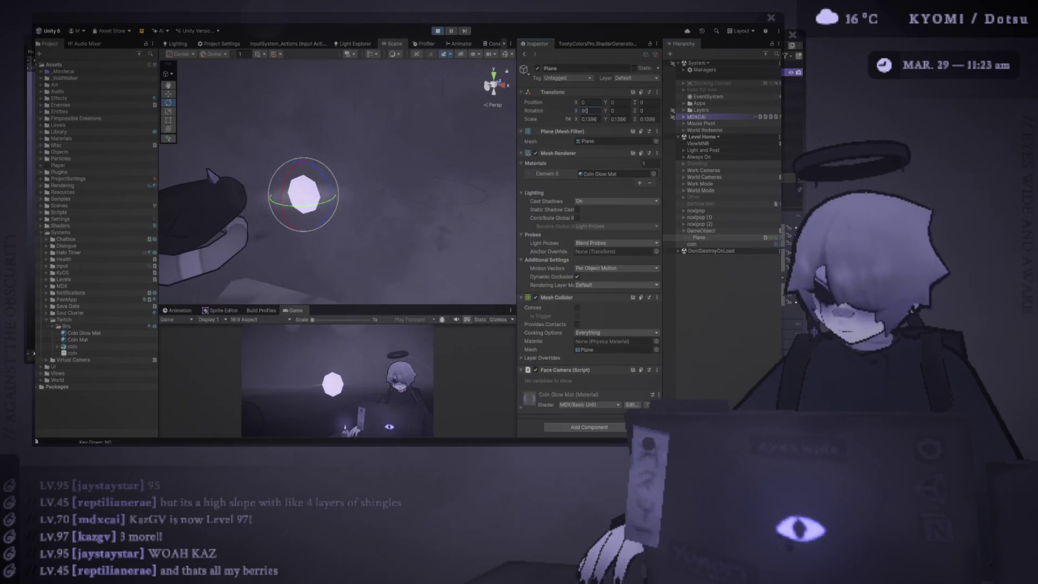
{"action": "key", "text": "BackSpace"}
{"action": "key", "text": "BackSpace"}
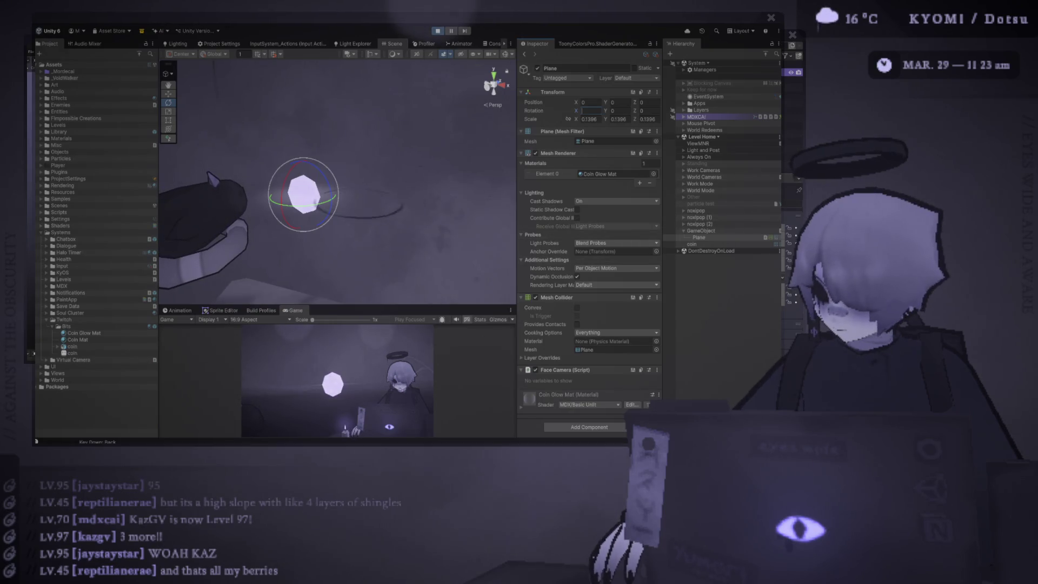
{"action": "left_click", "coordinate": [657, 370]}
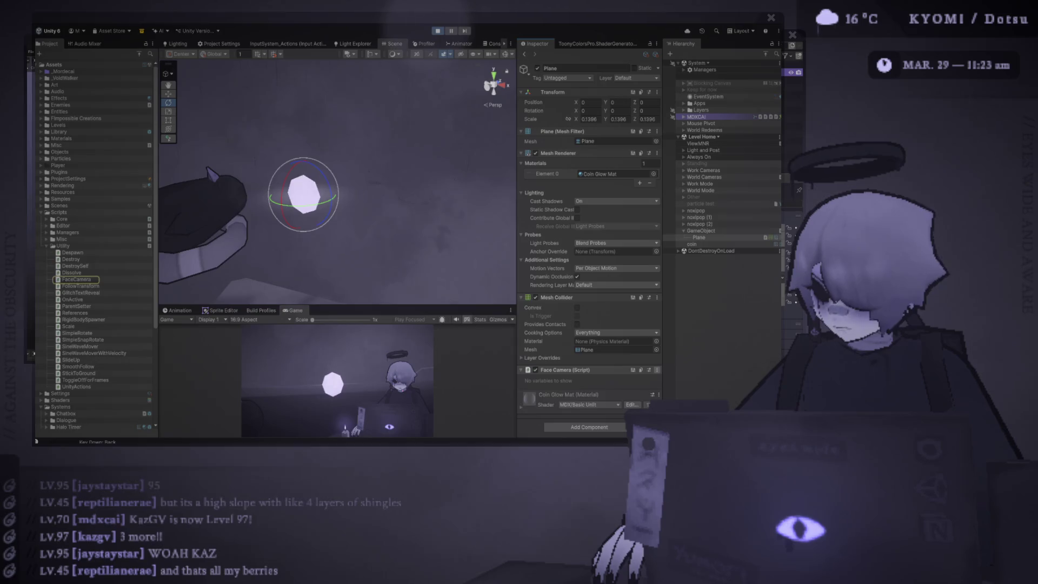
{"action": "key", "text": "ctrl+z"}
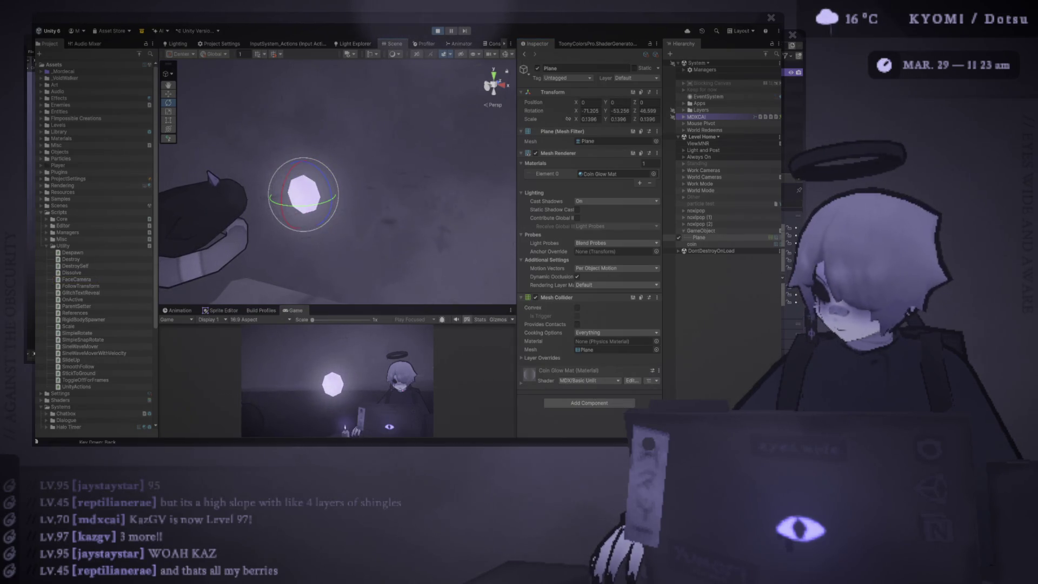
{"action": "left_click", "coordinate": [701, 231]}
{"action": "left_click", "coordinate": [699, 238]}
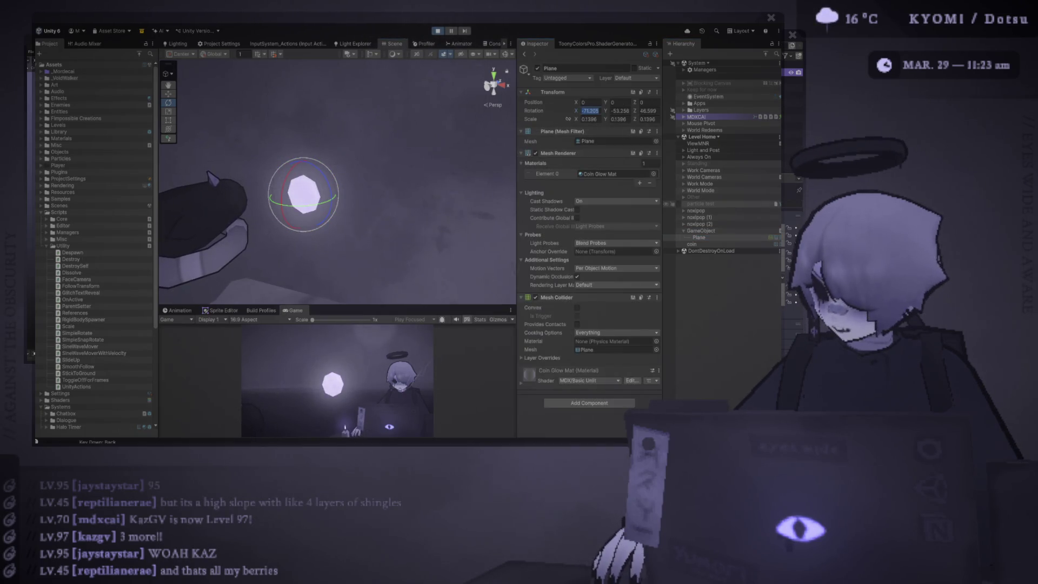
Set the Plane's rotation to 90, 0, 0 and attach the FaceCamera script to it.
{"action": "type", "text": "0"}
{"action": "key", "text": "Tab"}
{"action": "type", "text": "0"}
{"action": "key", "text": "Tab"}
{"action": "type", "text": "0"}
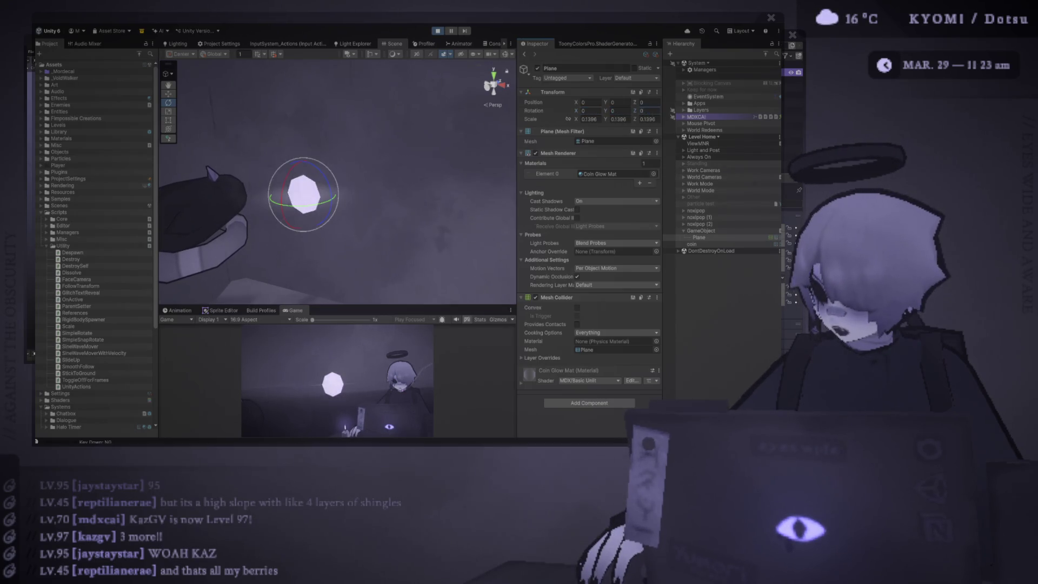
{"action": "left_click", "coordinate": [589, 111]}
{"action": "type", "text": "90"}
{"action": "key", "text": "Return"}
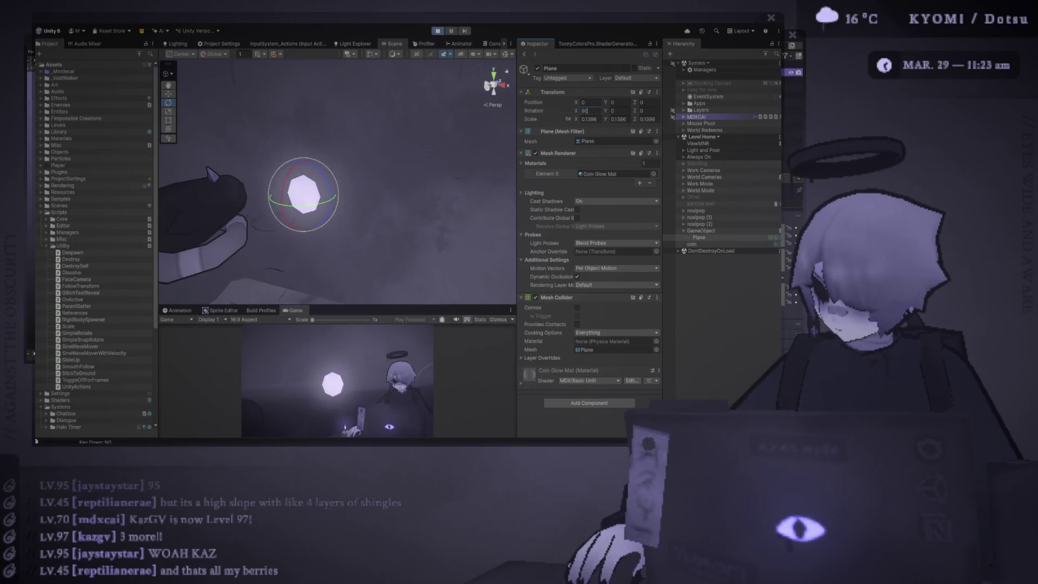
{"action": "mouse_move", "coordinate": [76, 279]}
{"action": "left_mouse_down"}
{"action": "mouse_move", "coordinate": [695, 216]}
{"action": "mouse_move", "coordinate": [699, 237]}
{"action": "left_mouse_up"}
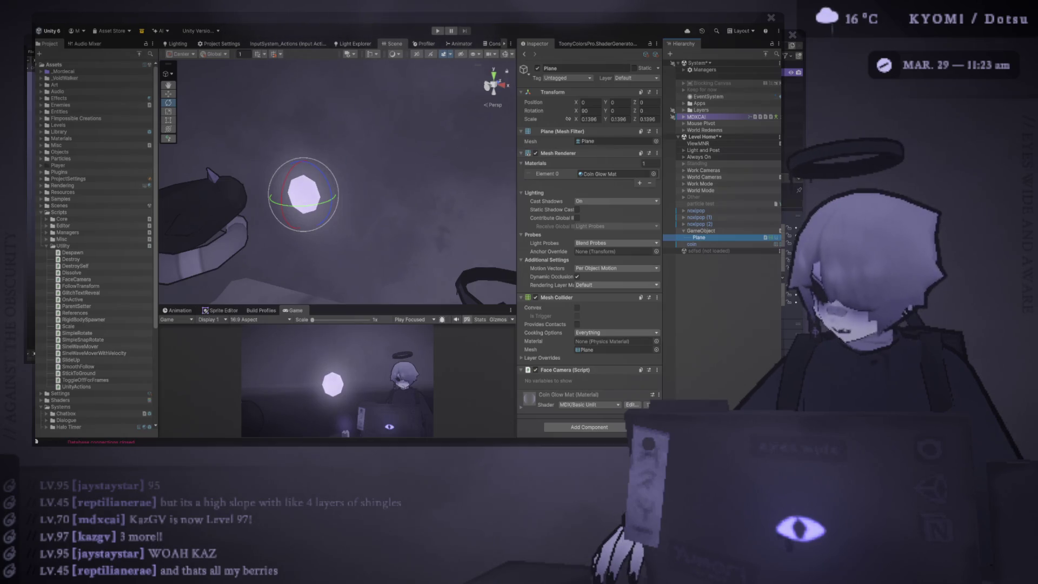
{"action": "left_click", "coordinate": [701, 231]}
Rename the Plane's parent object to Glow and place it inside the coin object.
{"action": "key", "text": "F2"}
{"action": "type", "text": "Glow"}
{"action": "key", "text": "Return"}
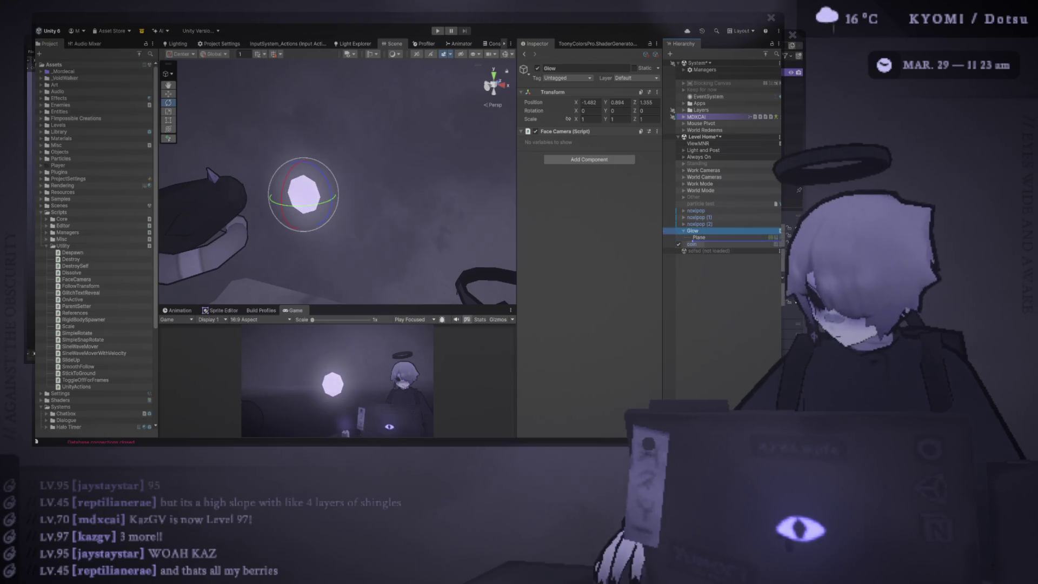
{"action": "left_click", "coordinate": [692, 243]}
{"action": "left_click", "coordinate": [693, 230]}
{"action": "left_click_drag", "start_coordinate": [693, 230], "coordinate": [692, 244]}
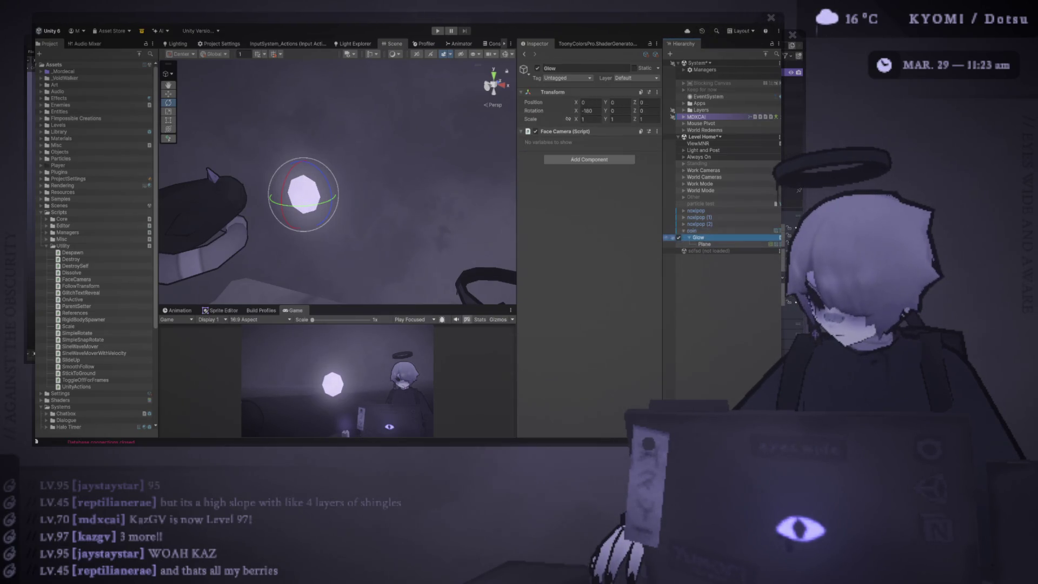
Wrap coin in a new empty parent Coin and move Glow directly under Coin.
{"action": "left_click", "coordinate": [695, 230]}
{"action": "type", "text": "in"}
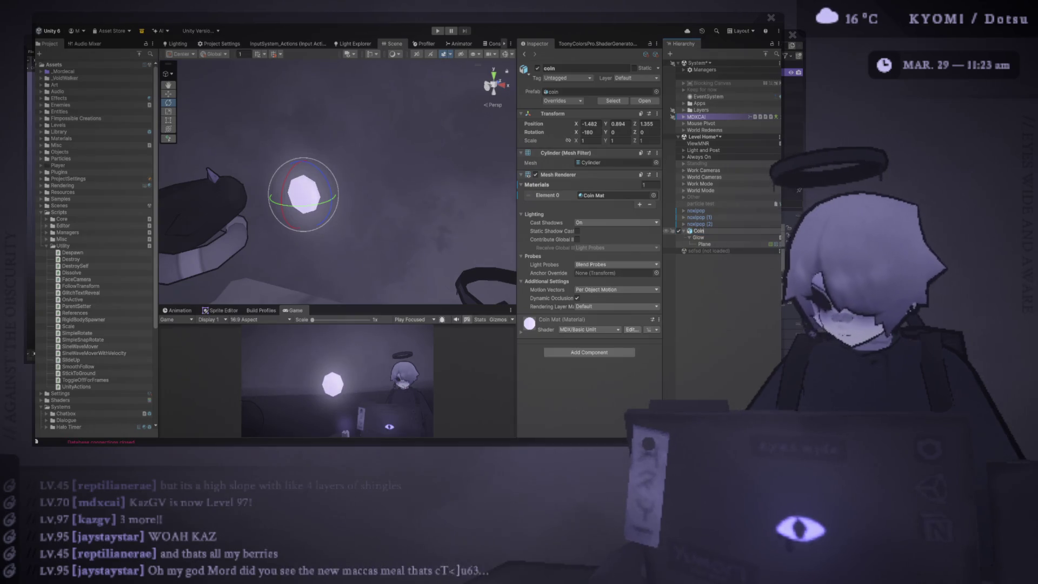
{"action": "key", "text": "Escape"}
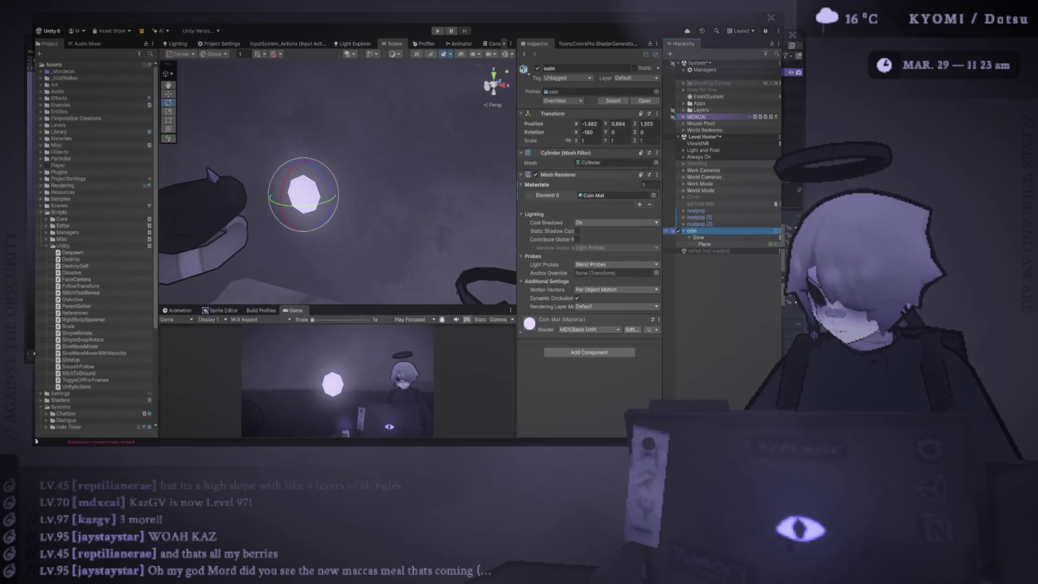
{"action": "key", "text": "ctrl+shift+g"}
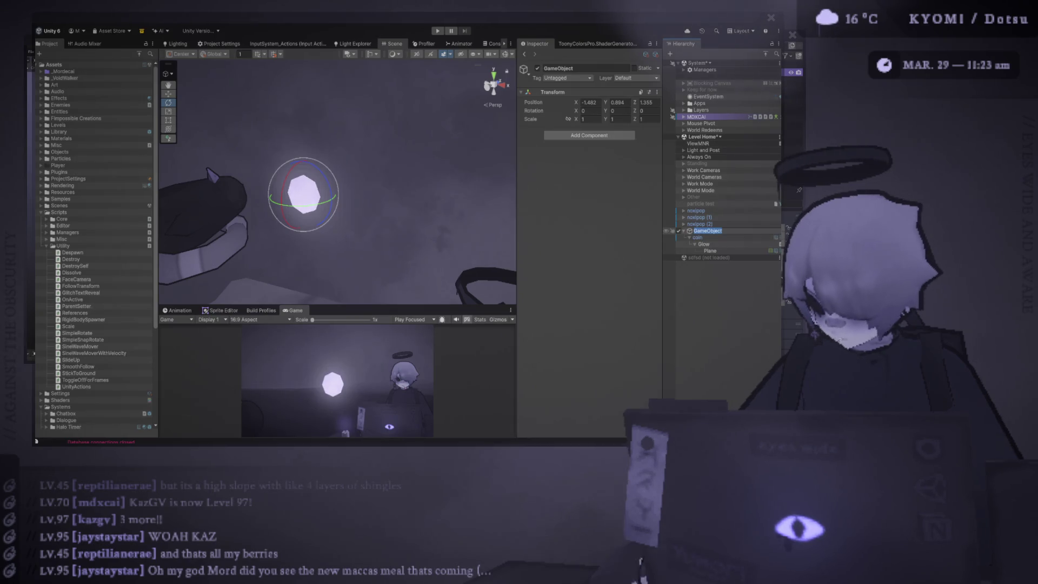
{"action": "left_click", "coordinate": [704, 243]}
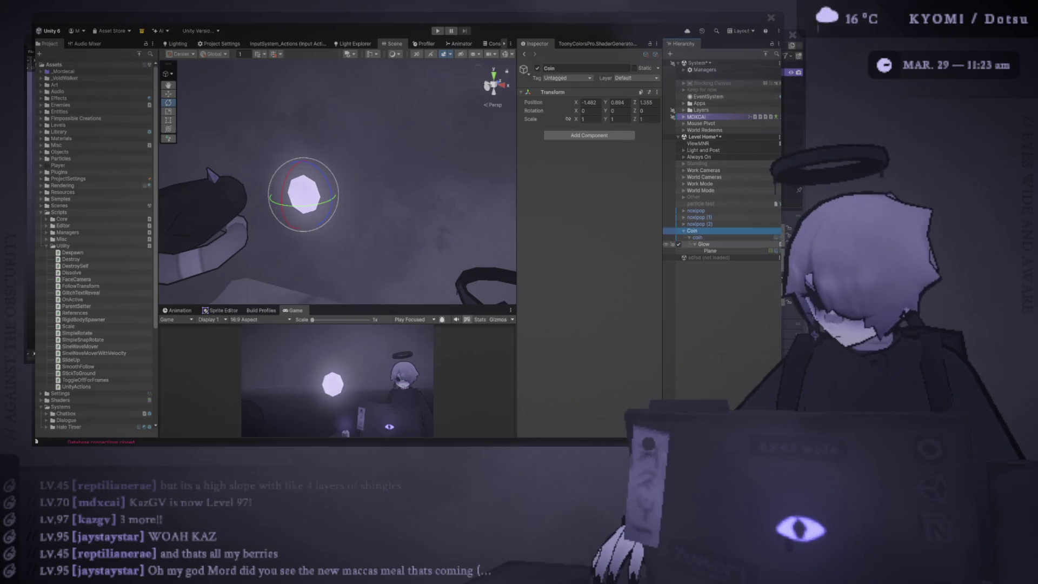
{"action": "left_click_drag", "start_coordinate": [704, 244], "coordinate": [697, 234]}
{"action": "left_click", "coordinate": [698, 244]}
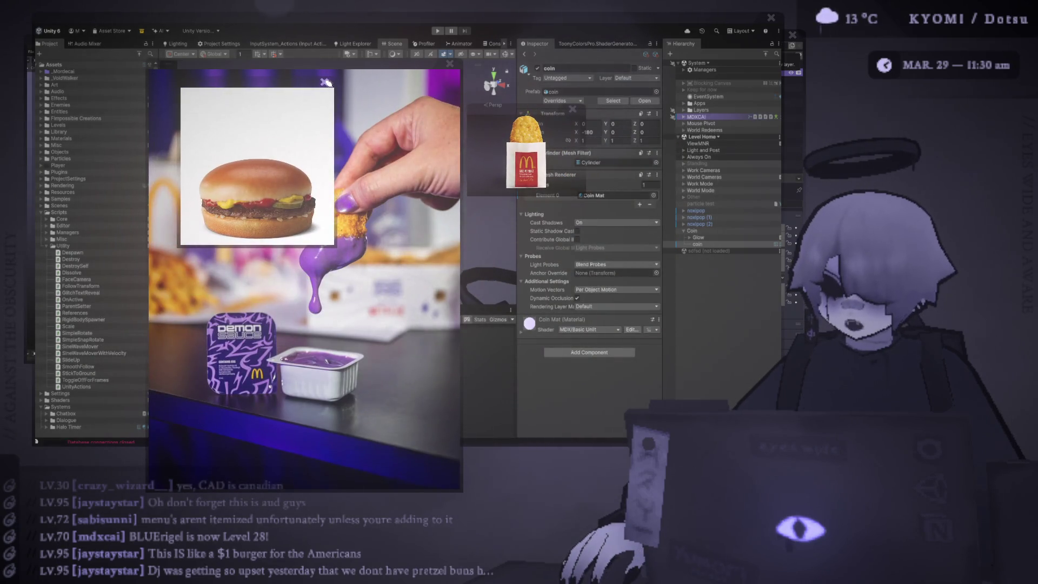
Close the burger, dipping-sauce and hash-brown photos, then switch to Blender and back to Unity.
{"action": "left_click", "coordinate": [325, 81]}
{"action": "left_click", "coordinate": [450, 64]}
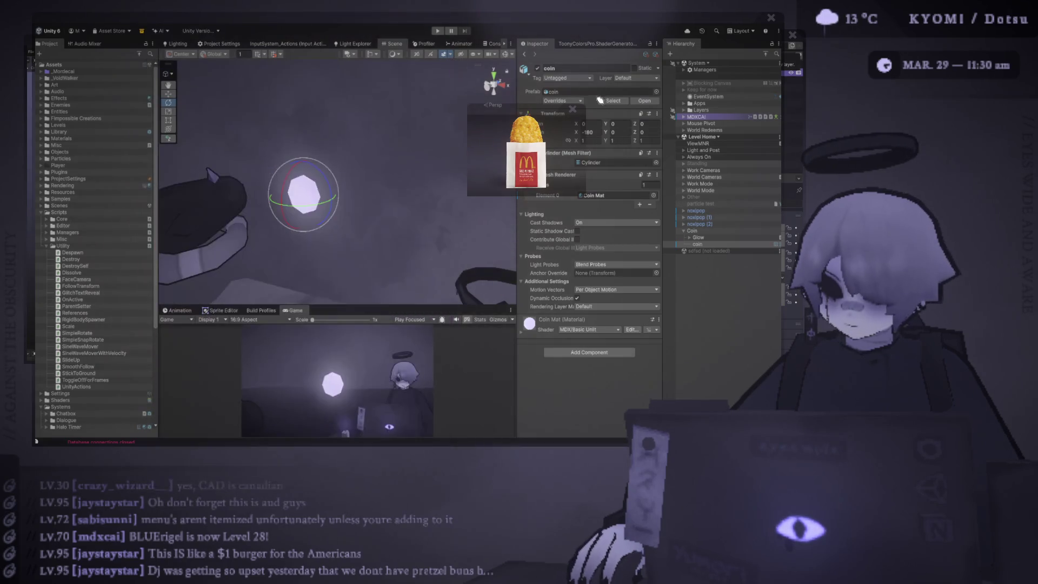
{"action": "left_click", "coordinate": [571, 108]}
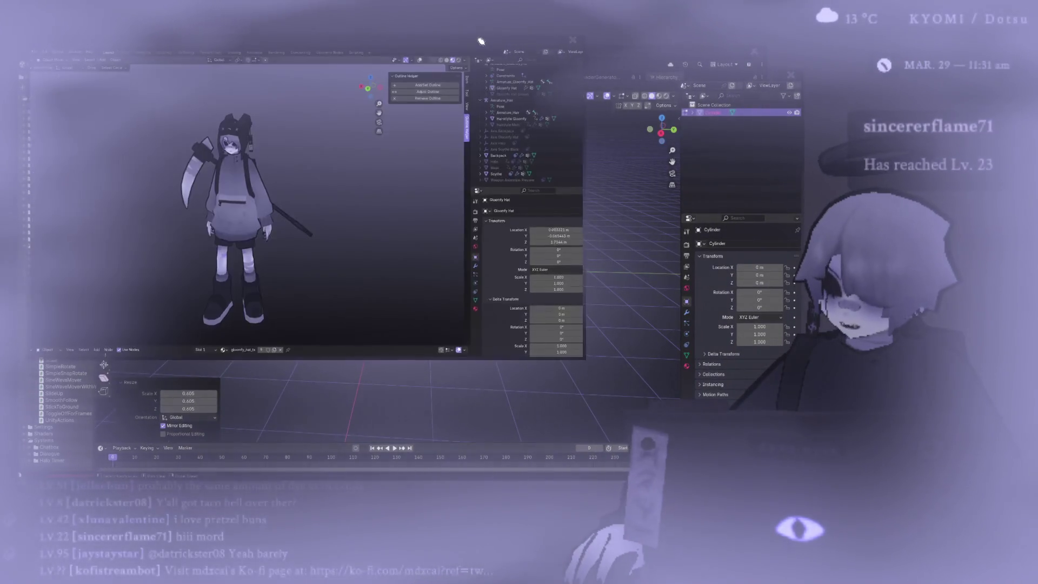
{"action": "left_click", "coordinate": [633, 82]}
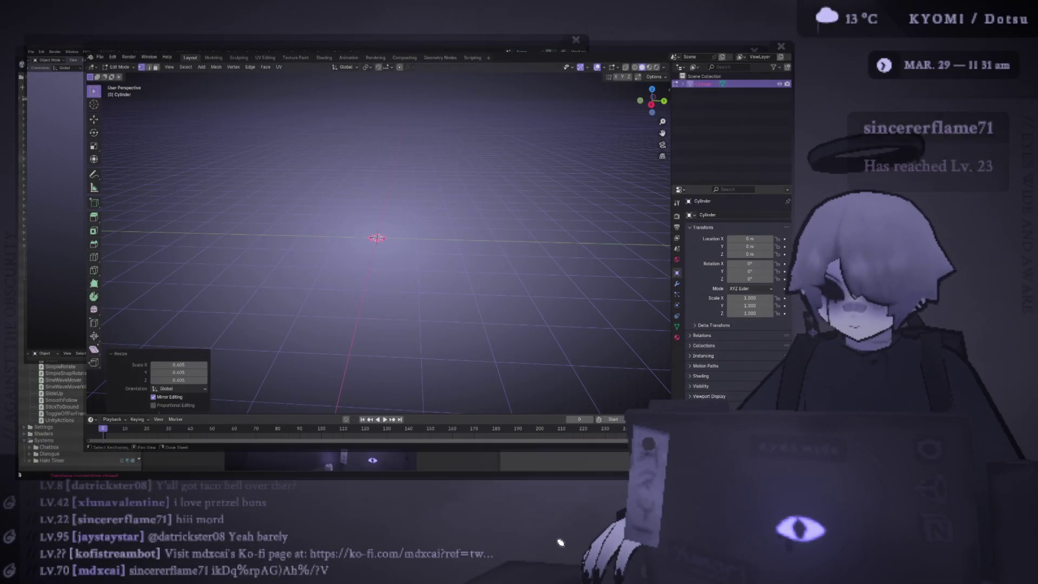
{"action": "key", "text": "alt+Tab"}
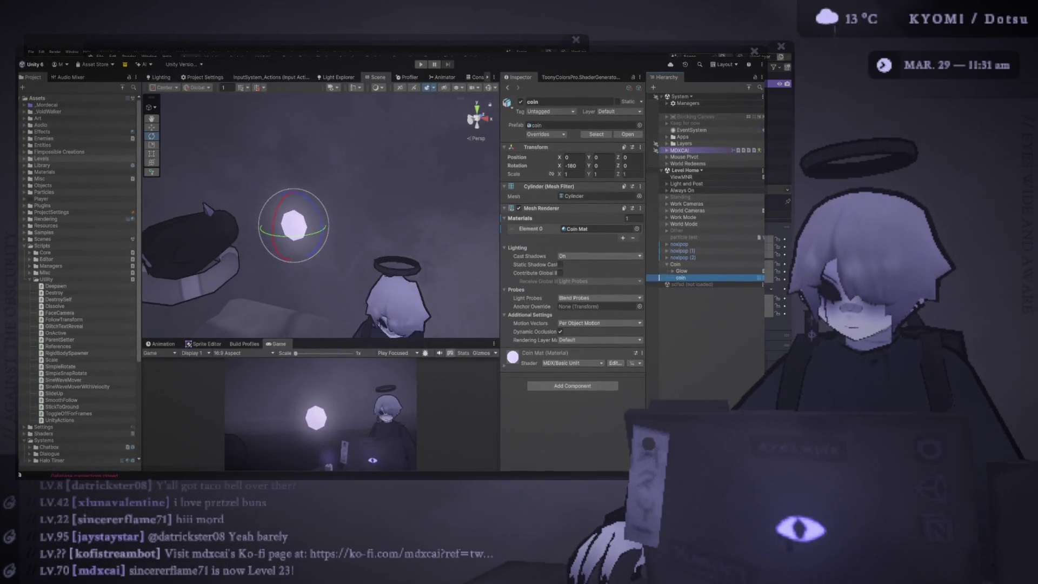
Enter Play mode with Ctrl+P to watch the glowing coin.
{"action": "key", "text": "ctrl+p"}
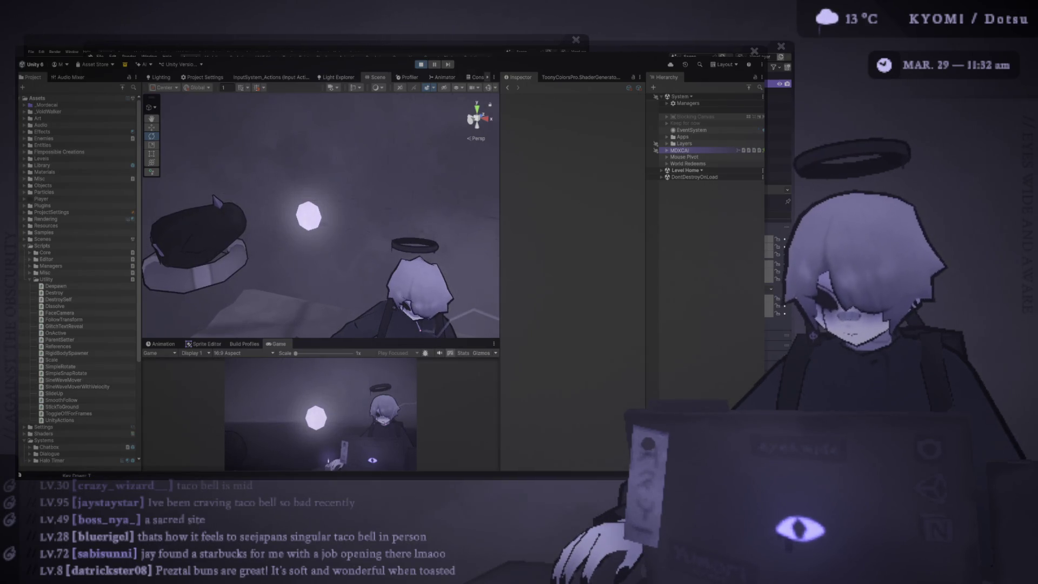
Send N and Enter to the running game, then paste the pretzel-bun photo over the editor.
{"action": "key", "text": "n"}
{"action": "key", "text": "Return"}
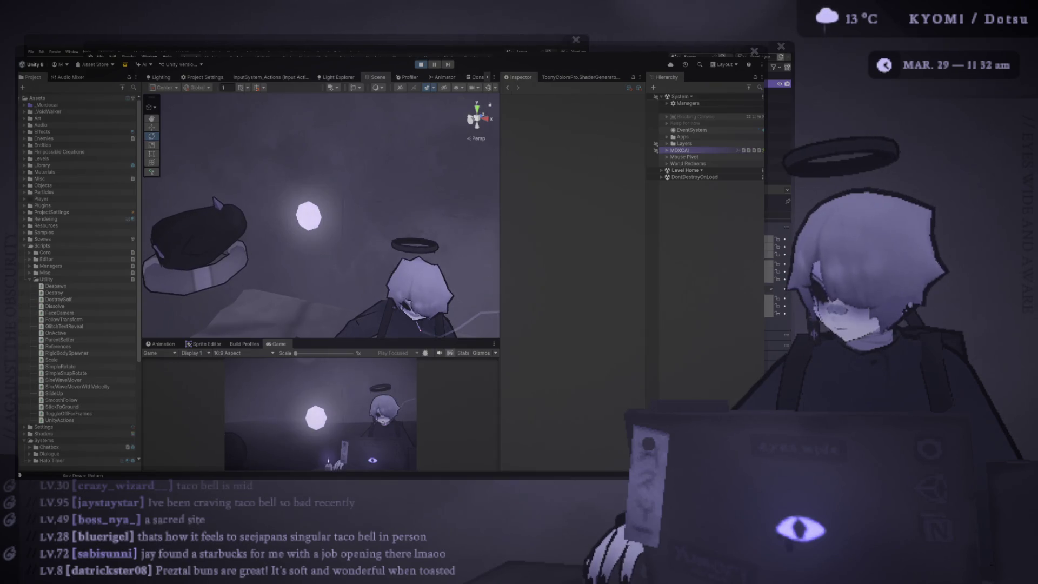
{"action": "key", "text": "ctrl+v"}
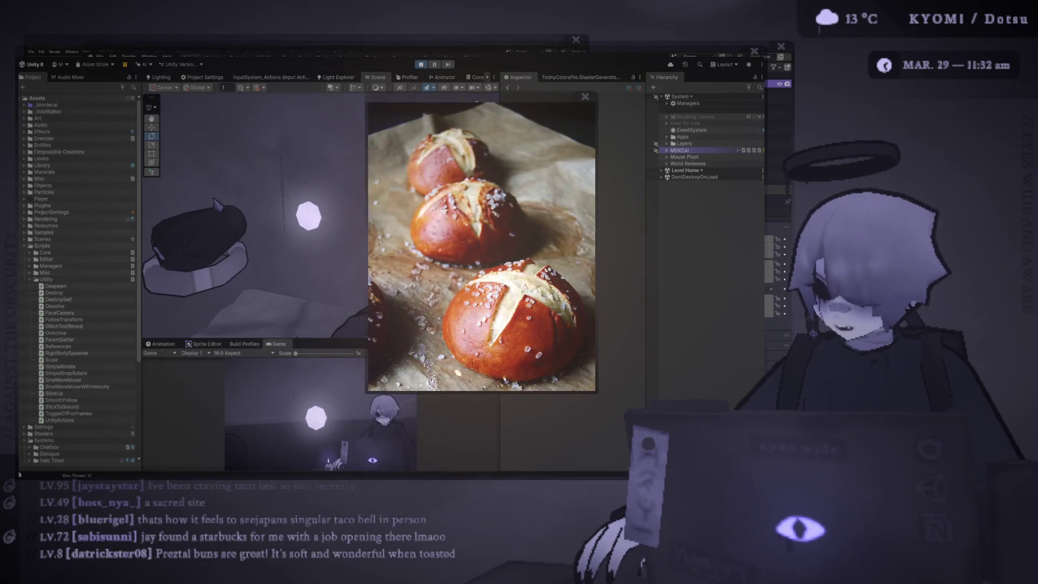